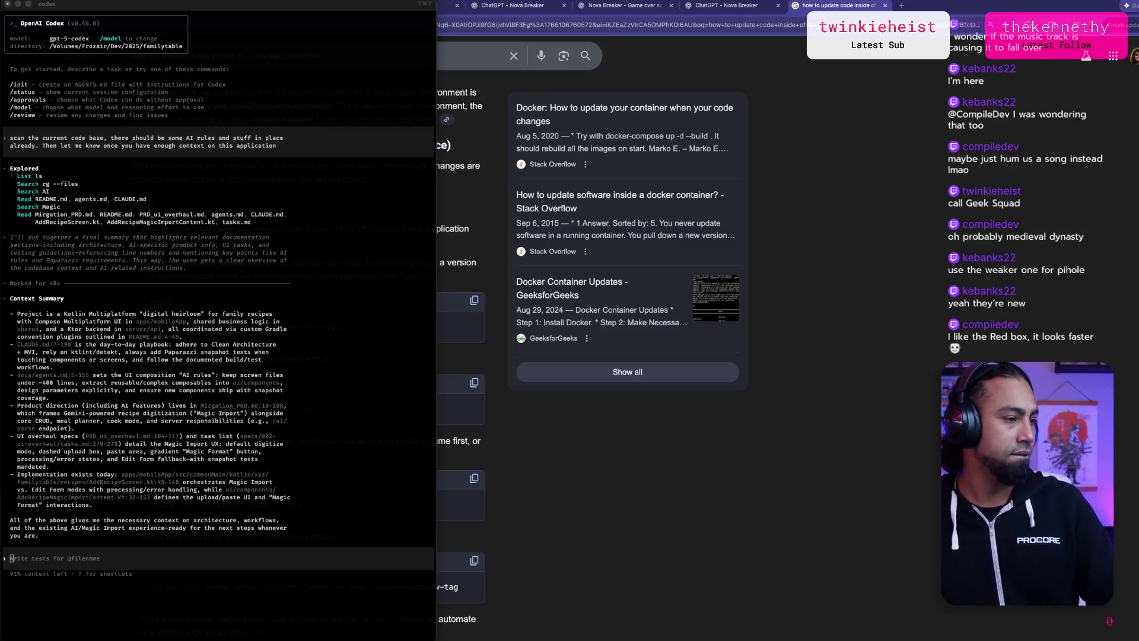
Search Google in the browser for 'raspberry pi b vs b+'.
left_click(634, 435)
left_click(389, 25)
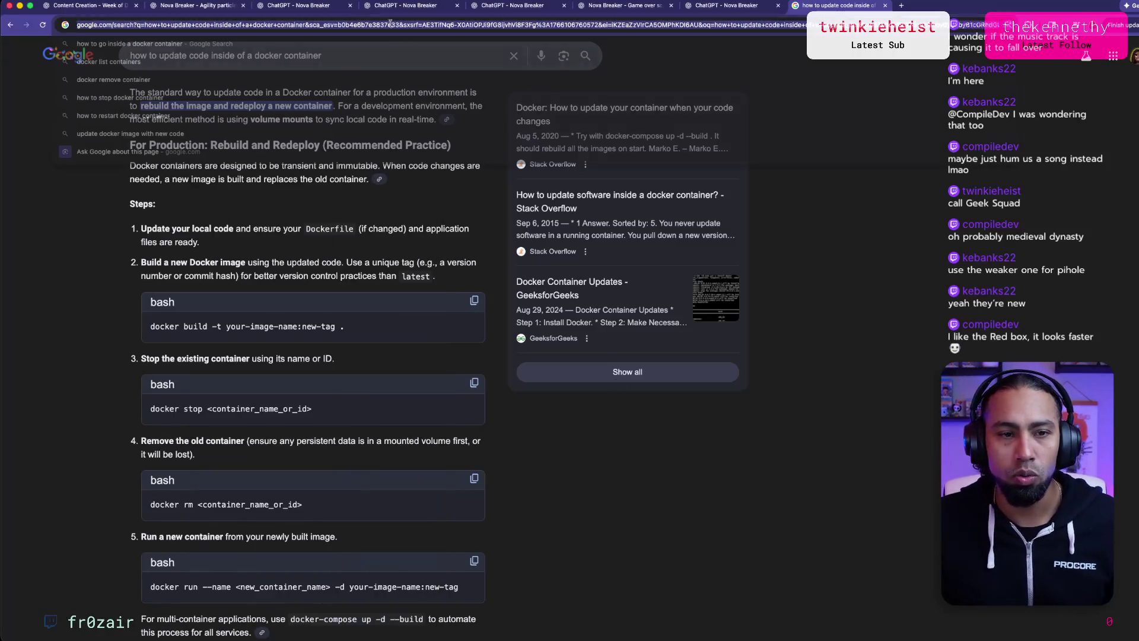
type("raspber")
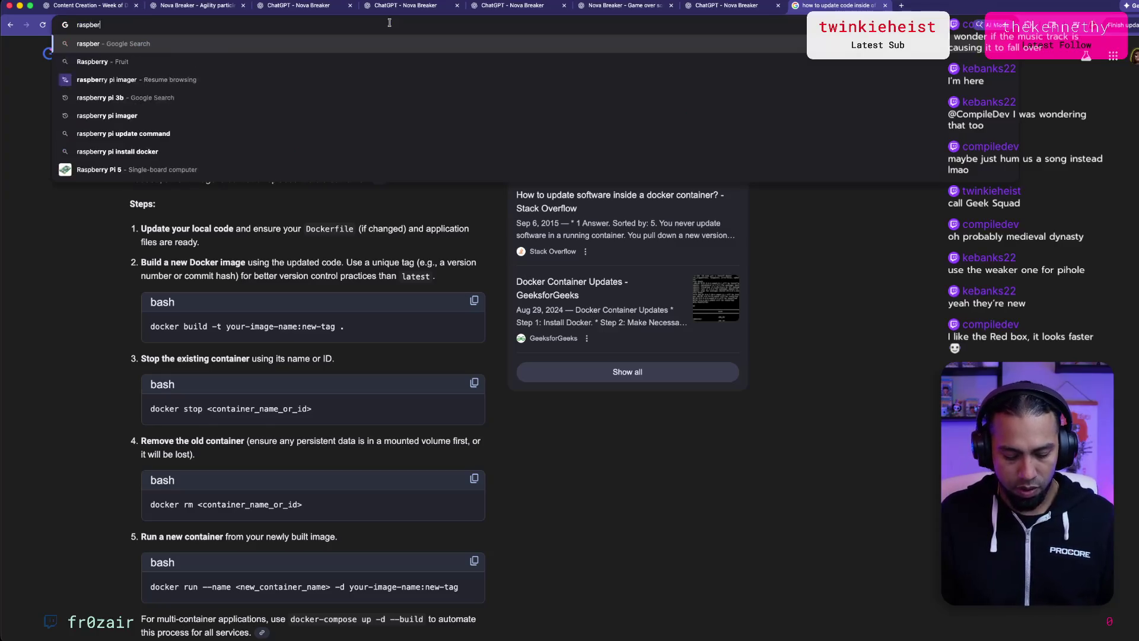
type(" b vs b")
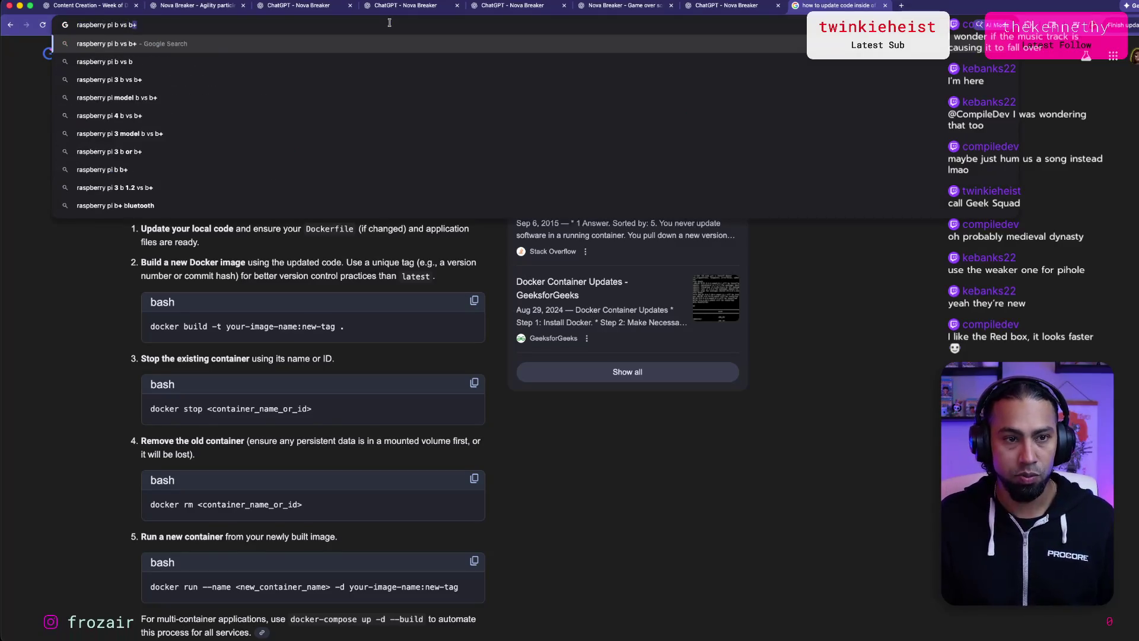
key("Return")
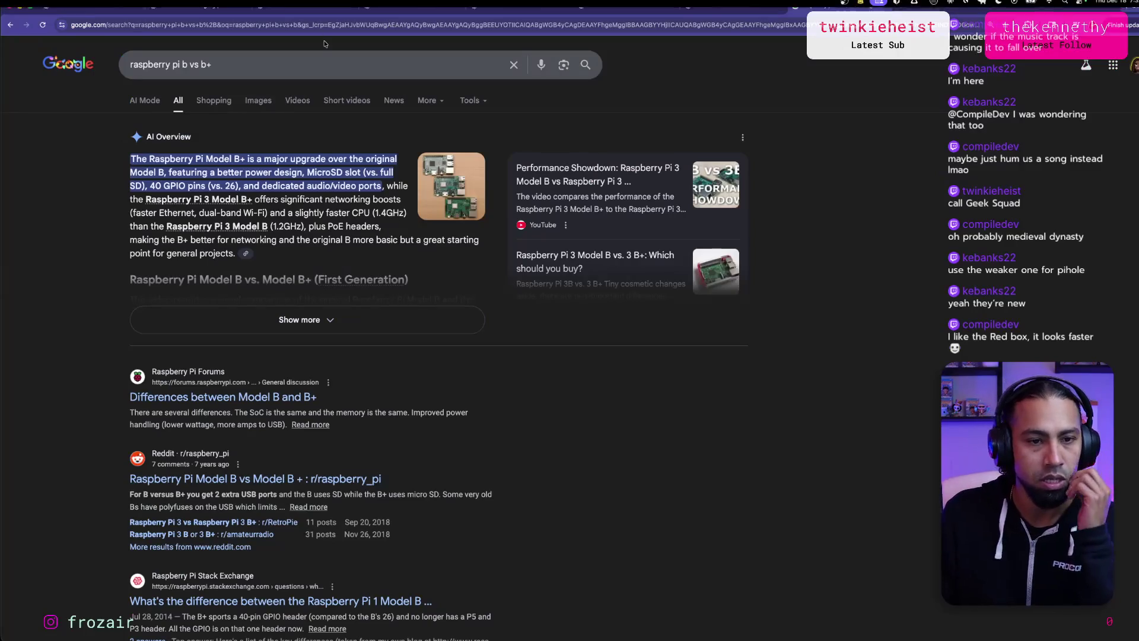
Expand the AI Overview and read the B+ vs B comparison: 40 vs 26 GPIO pins, MicroSD, 4 USB ports.
left_click(362, 324)
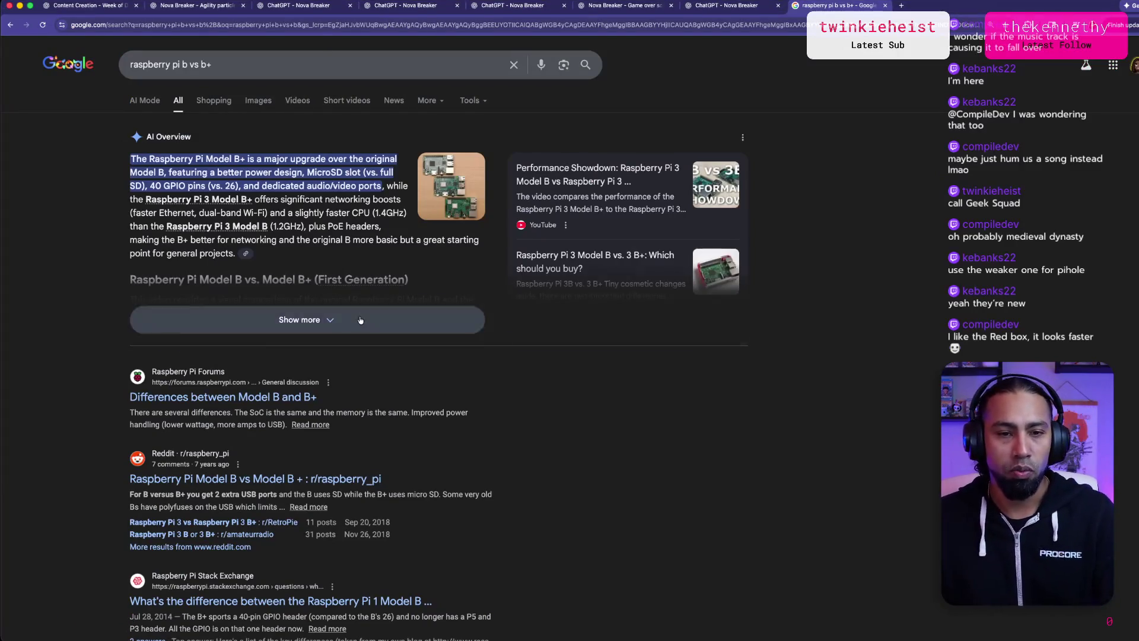
left_click_drag(182, 173, 257, 174)
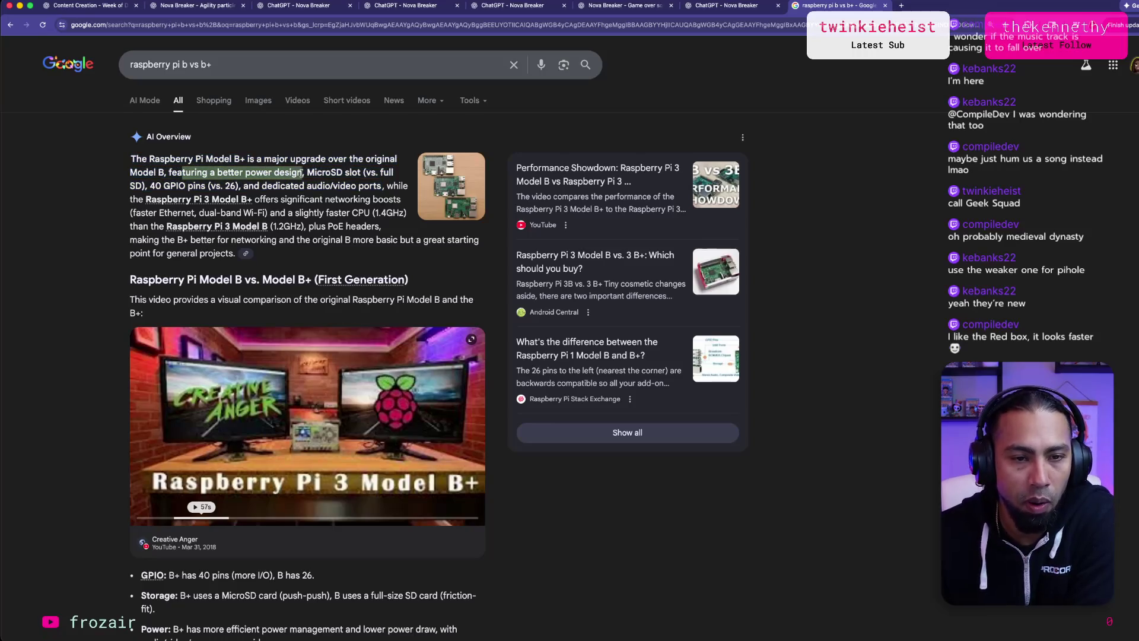
left_click(324, 171)
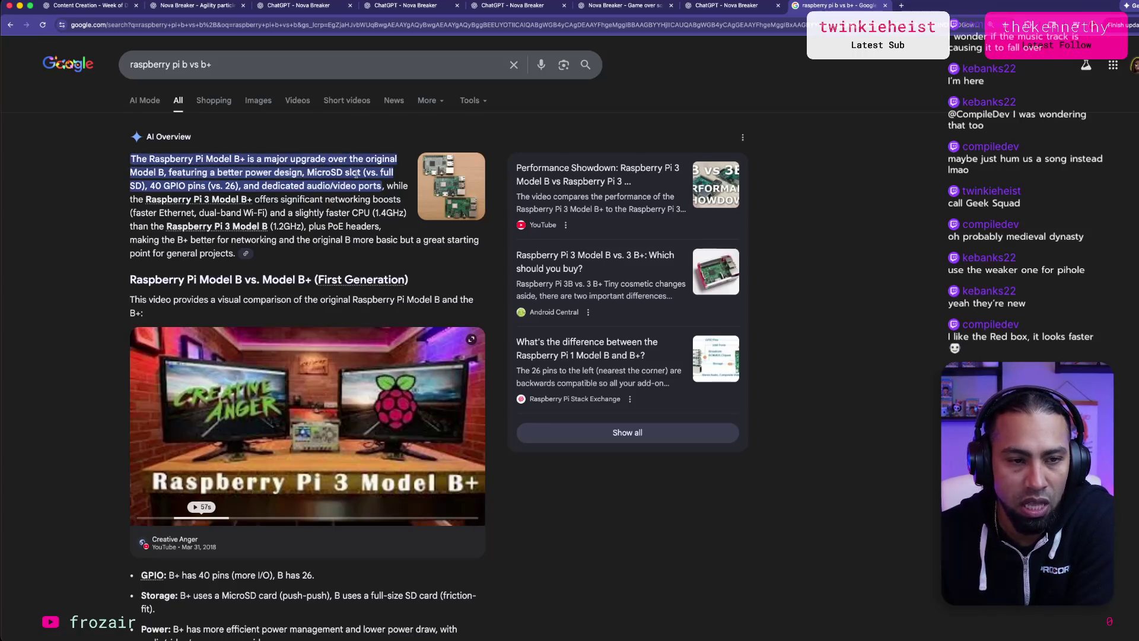
left_click_drag(385, 172, 373, 173)
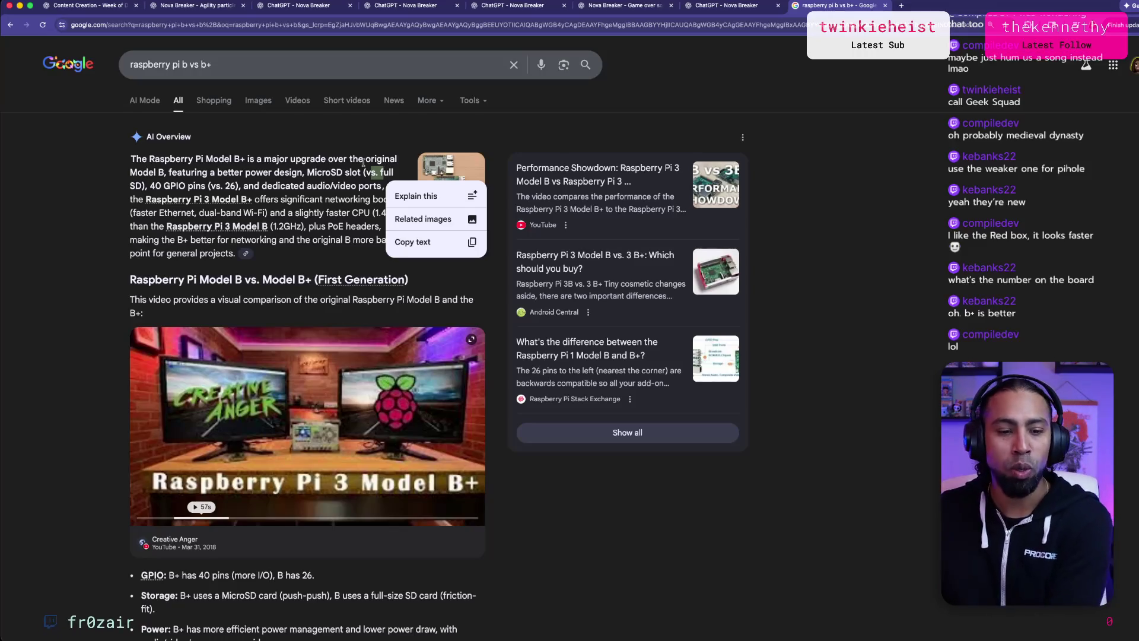
left_click(286, 201)
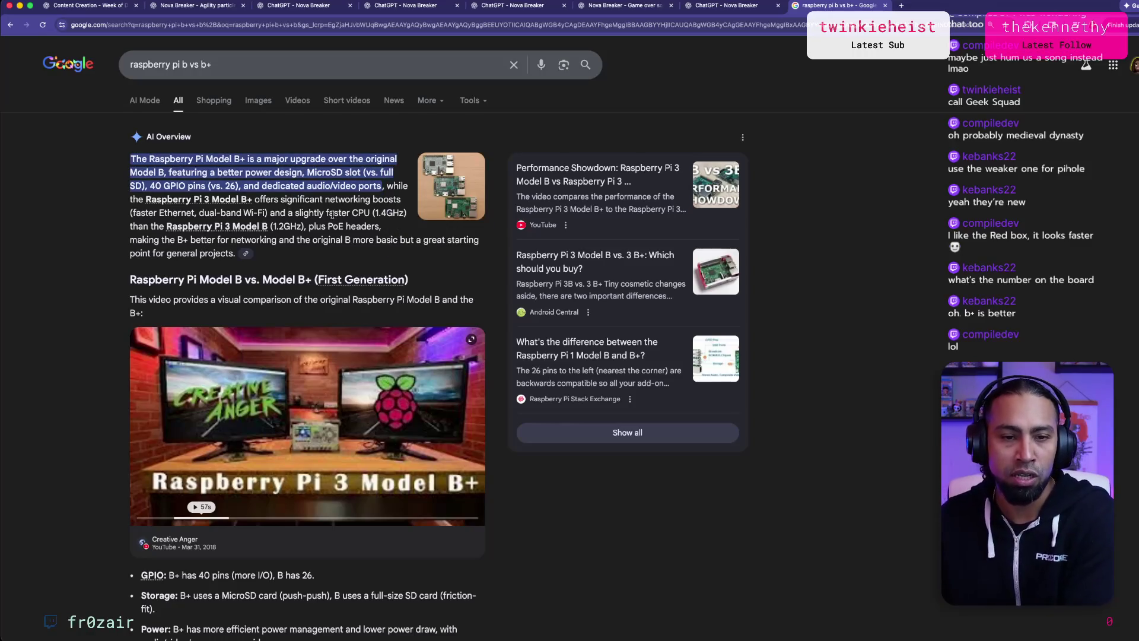
scroll(336, 250, "down", 3)
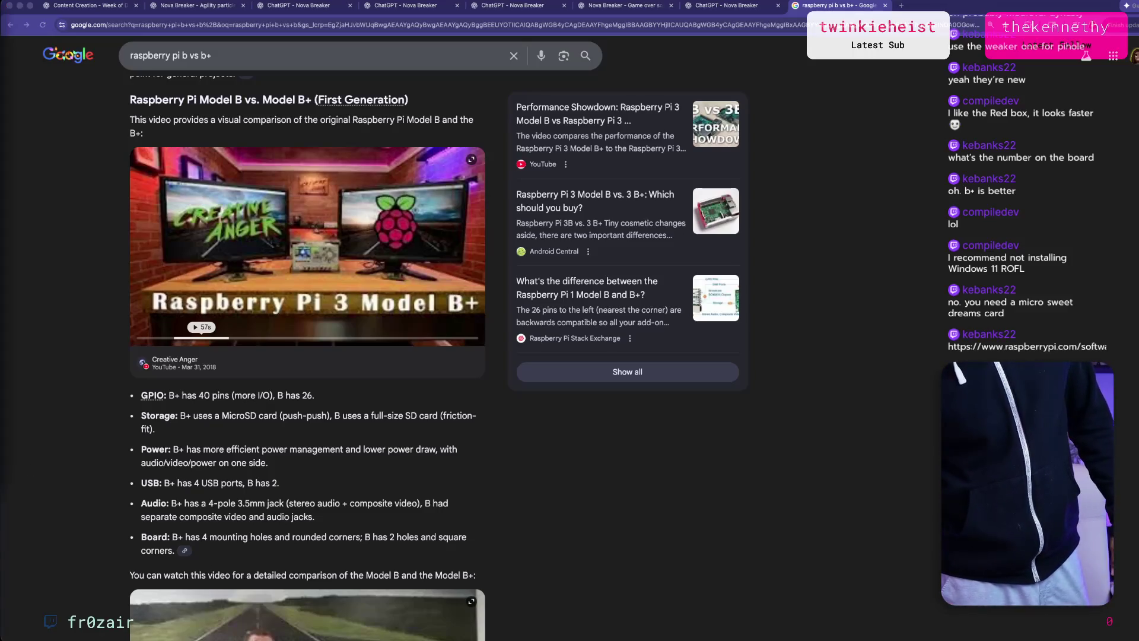
key("super+t")
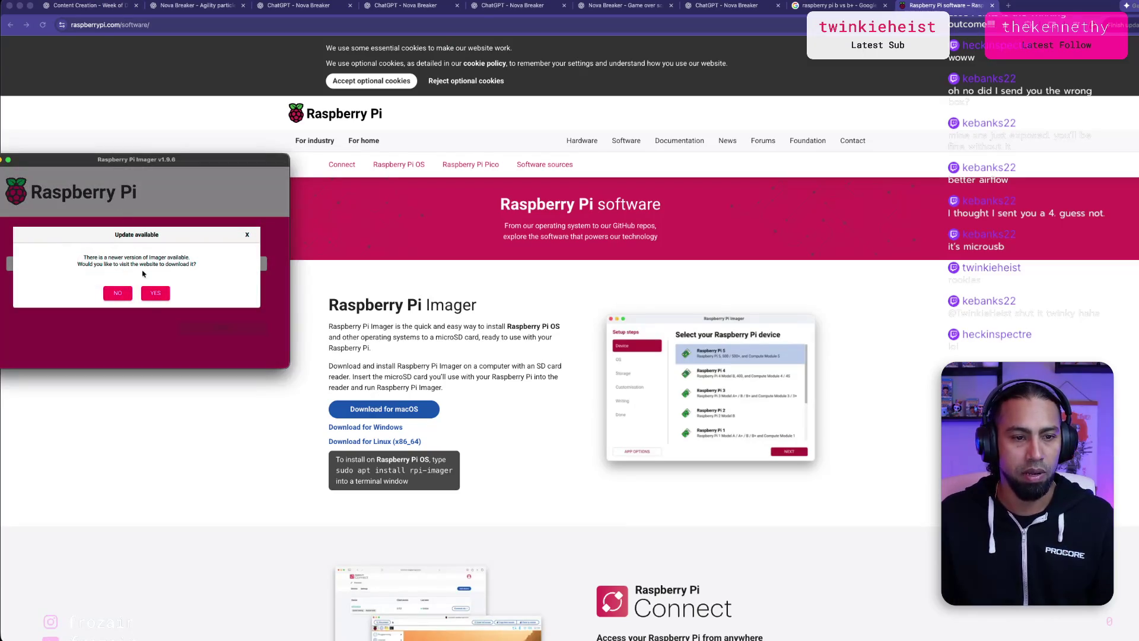
Accept the Imager update, run the downloaded imager_2.0.0.dmg and dismiss the 'in use' warning.
left_click(167, 299)
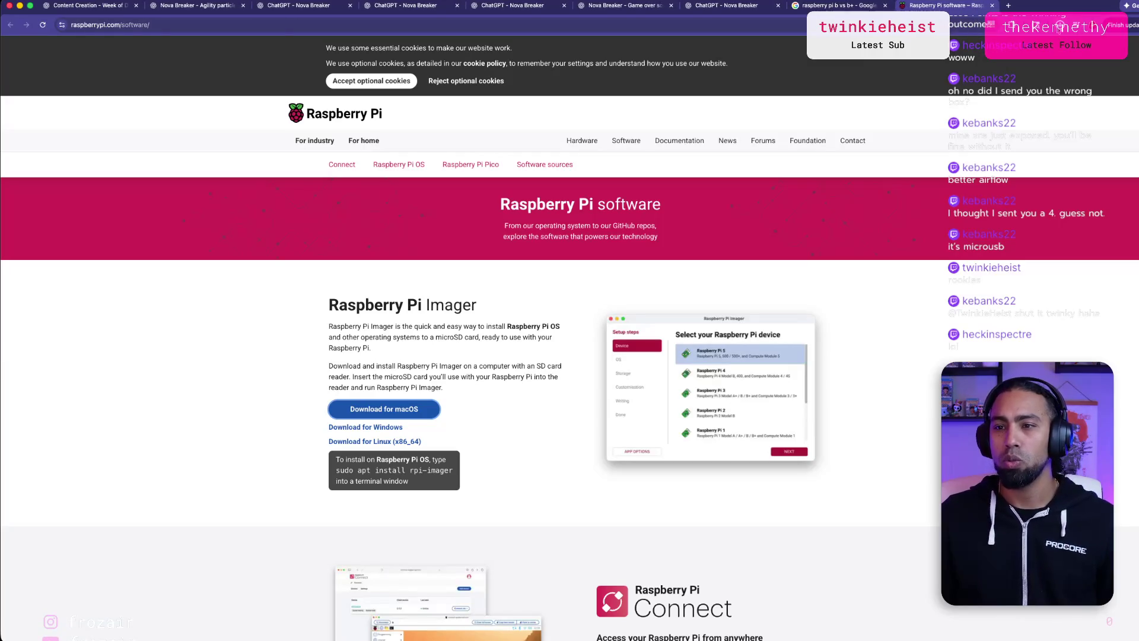
left_click(1044, 25)
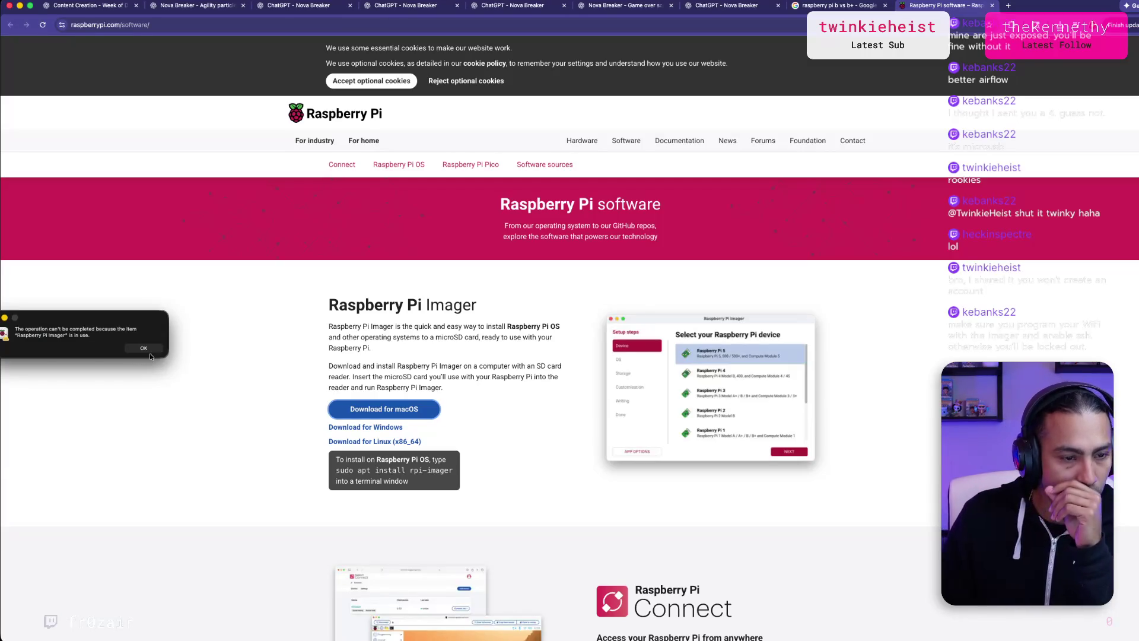
left_click(149, 351)
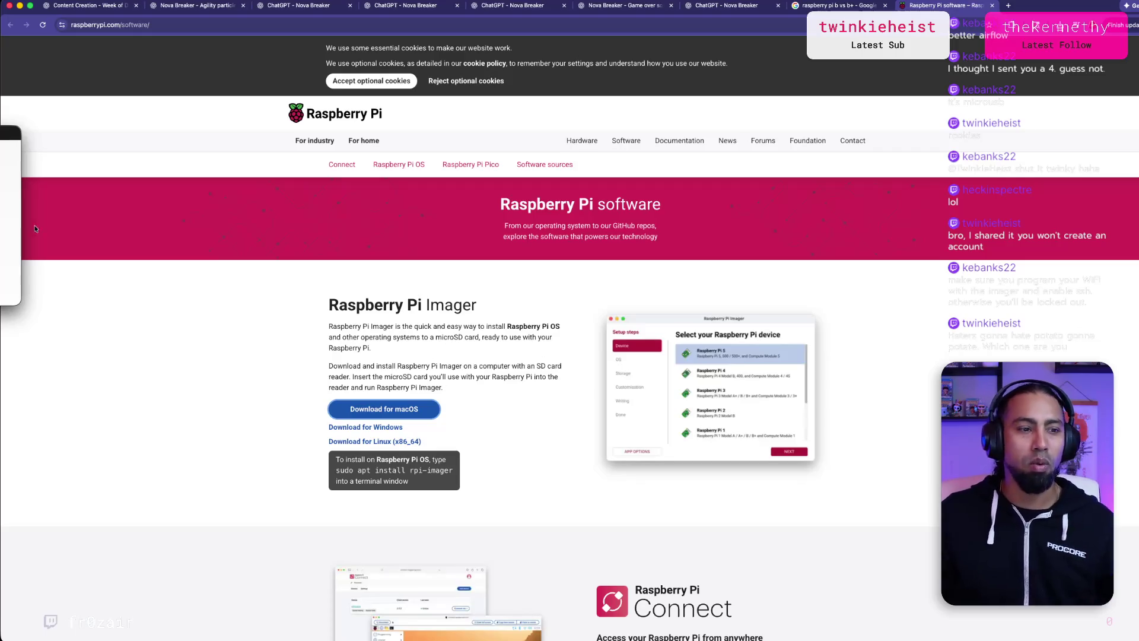
key("super+space")
Launch Raspberry Pi Imager 2.0.0 from Spotlight, approving the Gatekeeper open prompt.
type("raspberry Pi Imager")
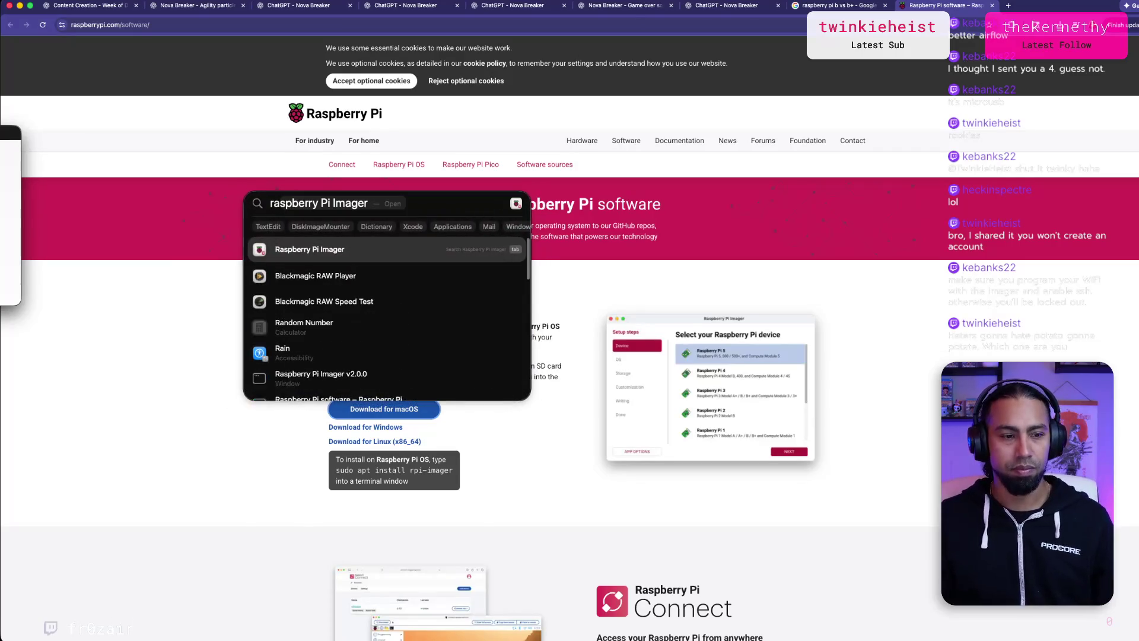
key("Return")
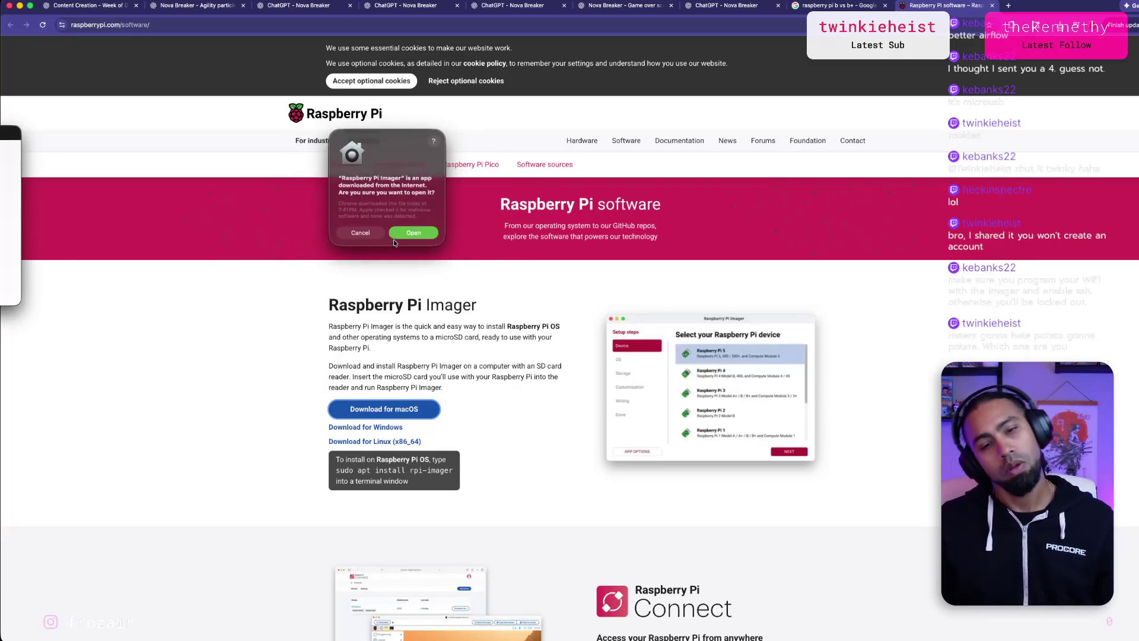
left_click(409, 233)
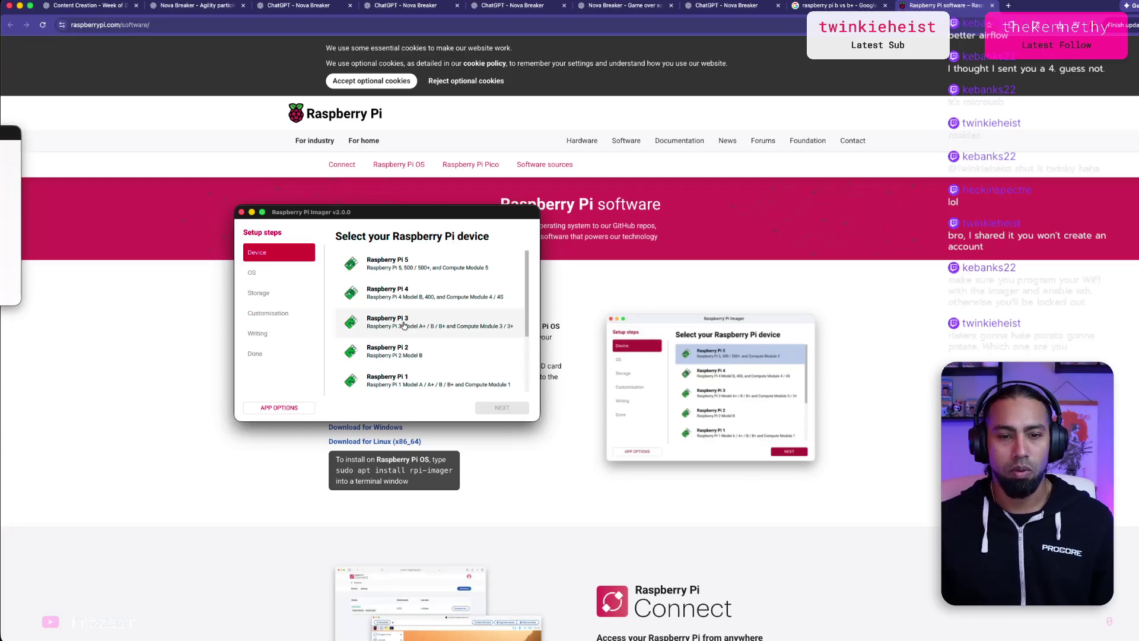
Enlarge the Imager window, choose Raspberry Pi 3 as device and Raspberry Pi OS (64-bit).
left_click_drag(540, 419, 630, 508)
left_click_drag(386, 219, 350, 190)
left_click(391, 289)
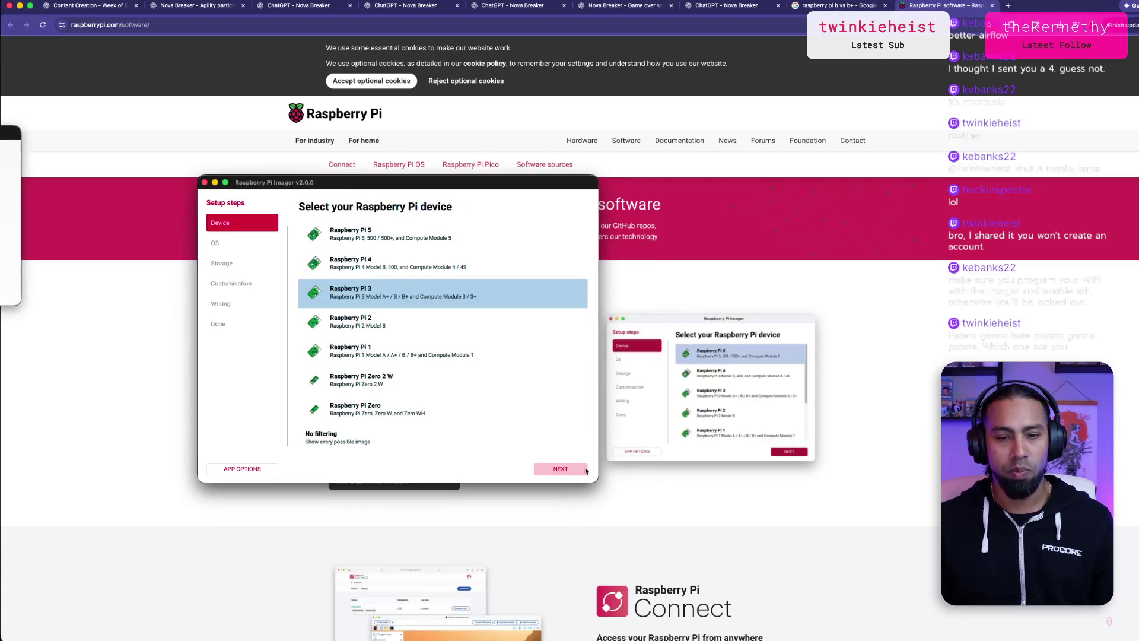
left_click(568, 468)
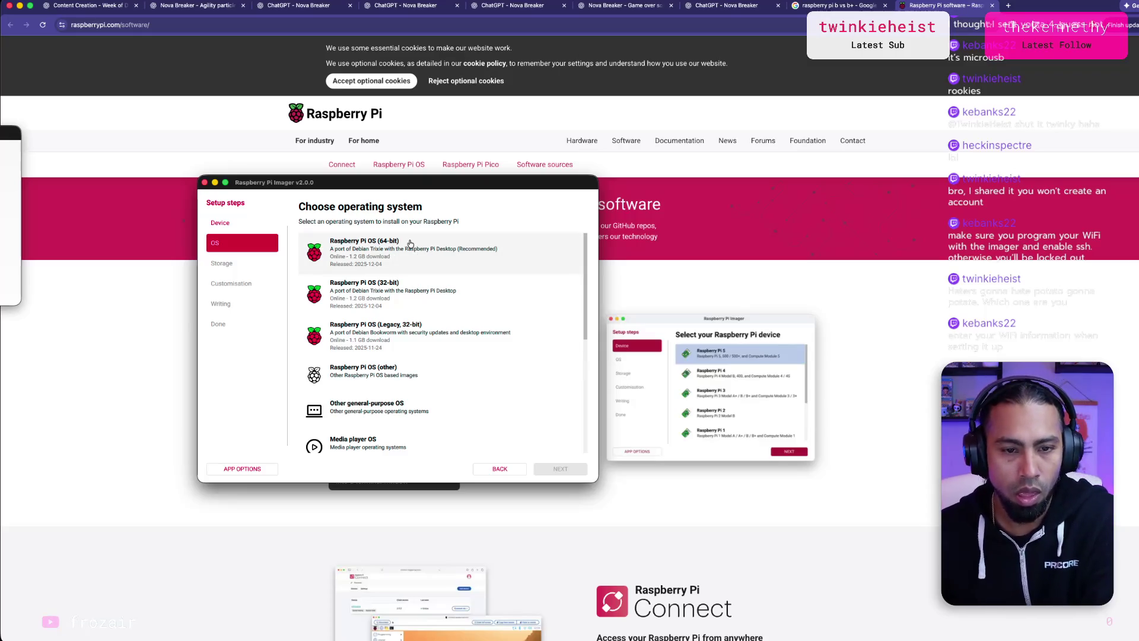
left_click(376, 257)
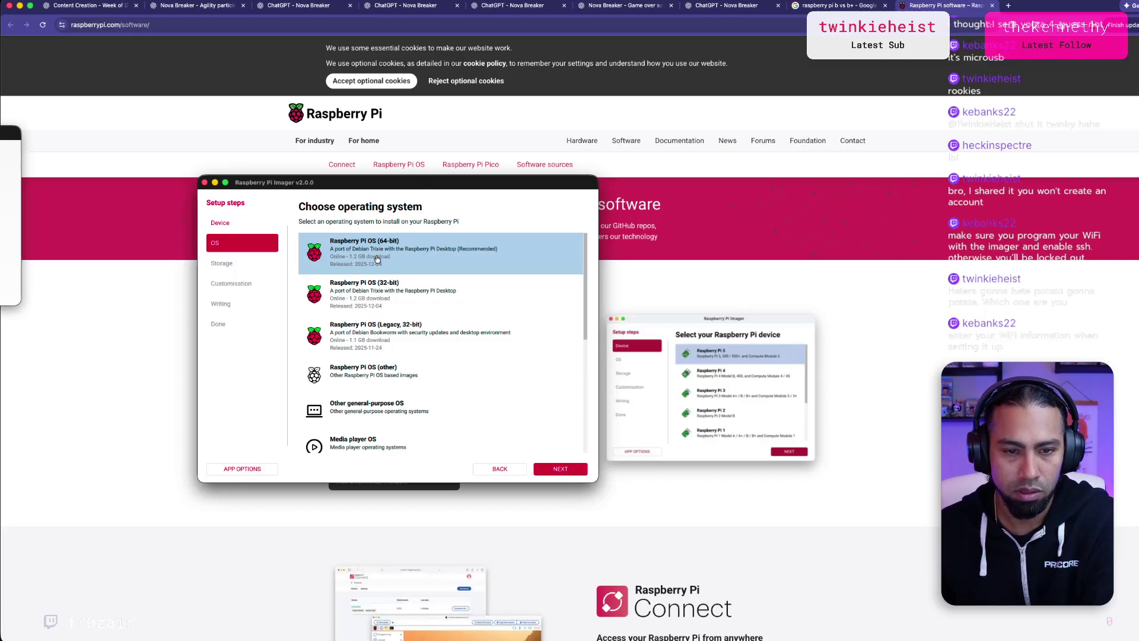
Browse the other general-purpose OS and other Raspberry Pi OS image lists, returning to the main list.
scroll(367, 358, "down", 1)
scroll(368, 359, "down", 3)
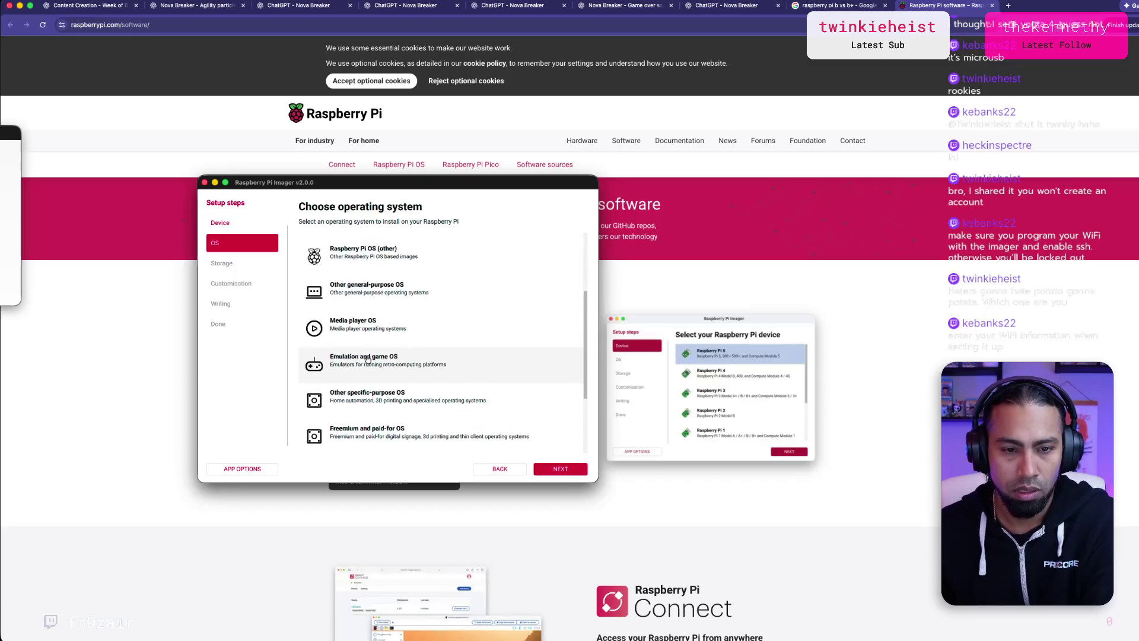
scroll(368, 358, "up", 4)
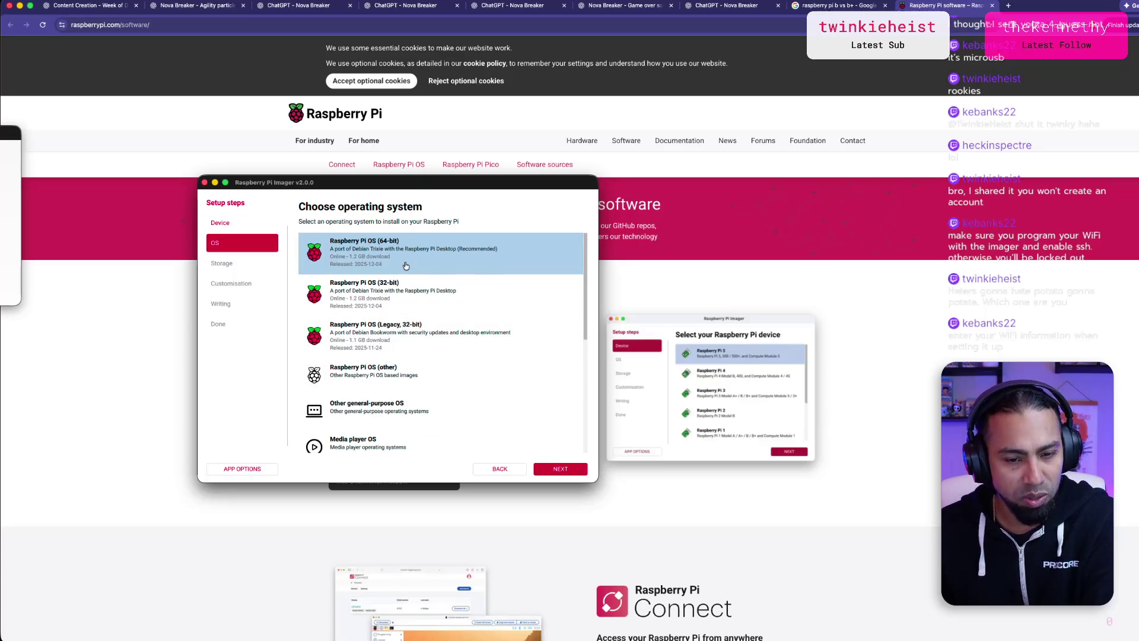
scroll(395, 296, "down", 3)
left_click(391, 305)
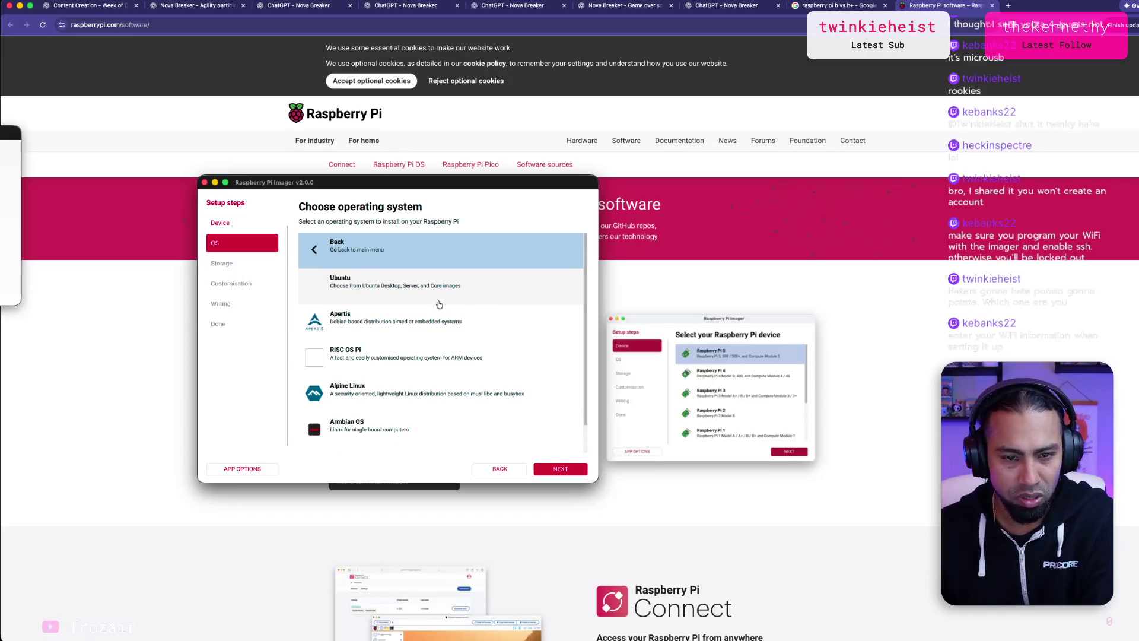
scroll(436, 306, "down", 2)
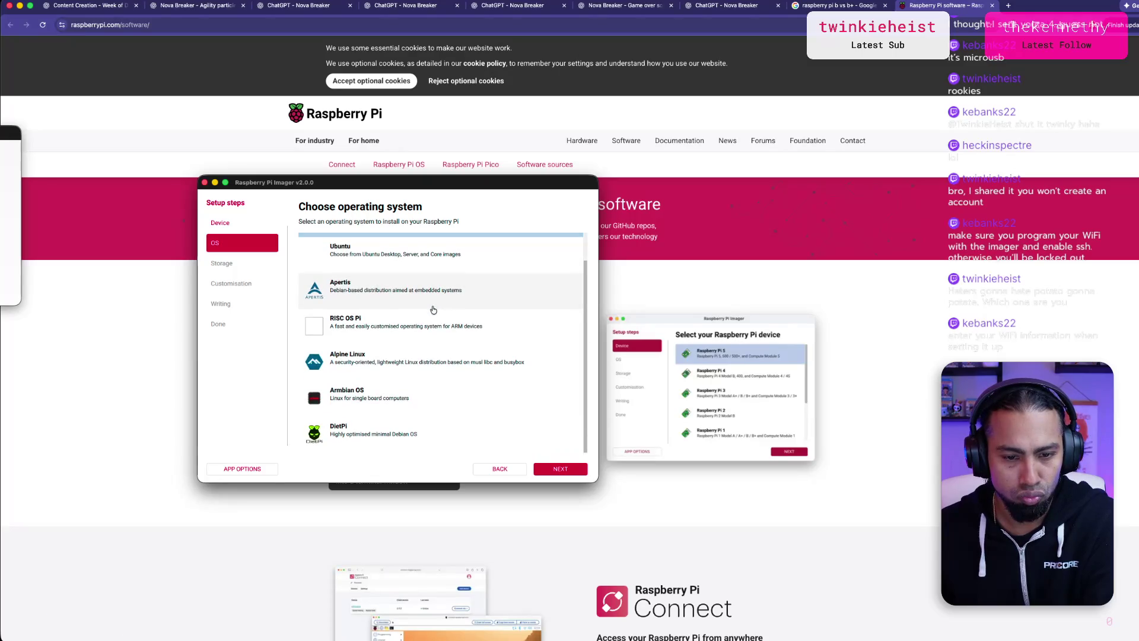
scroll(433, 309, "up", 2)
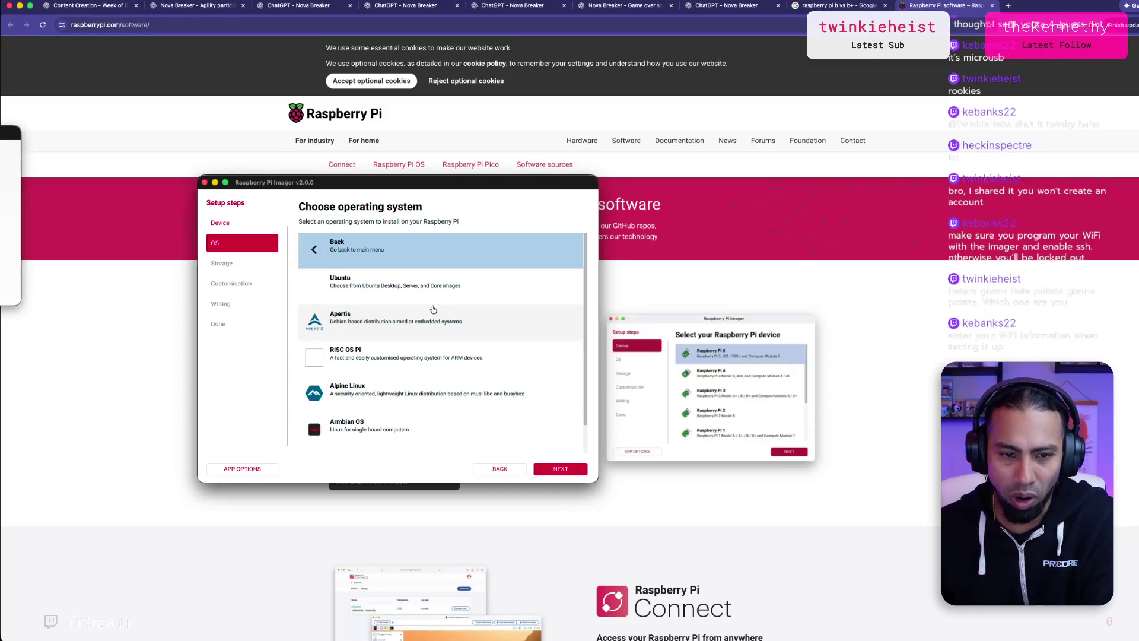
left_click(306, 254)
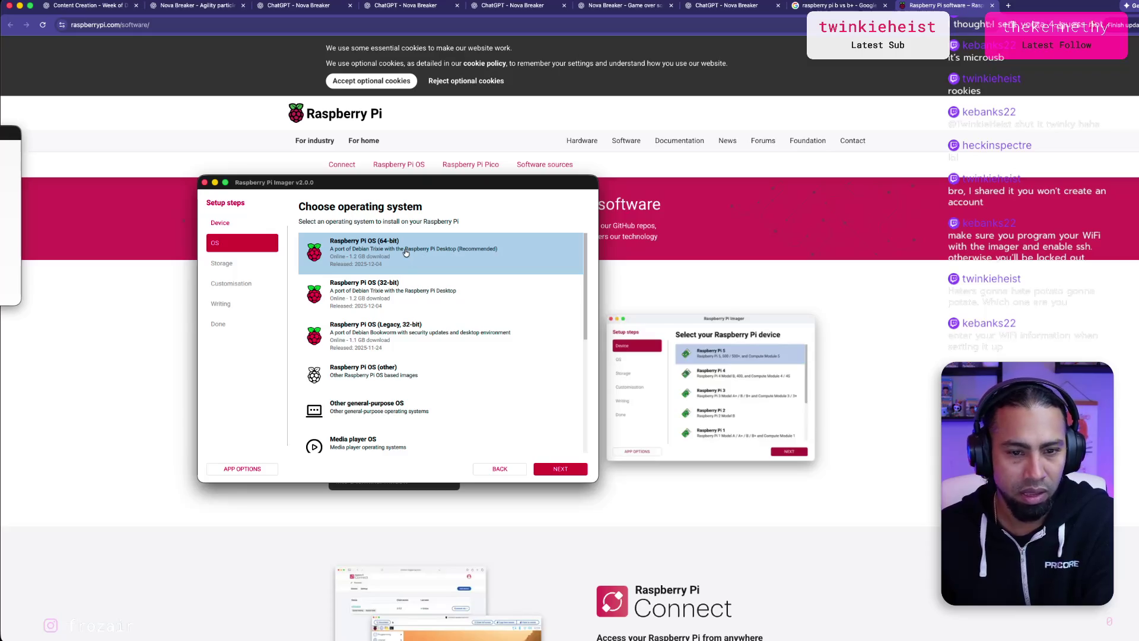
scroll(365, 387, "down", 1)
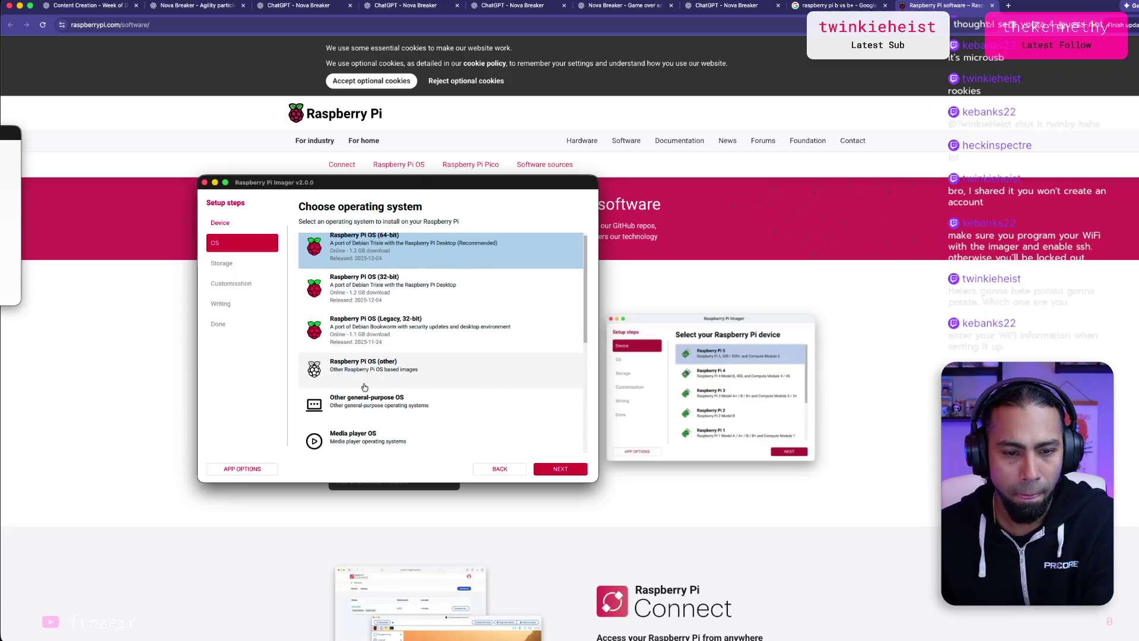
left_click(364, 368)
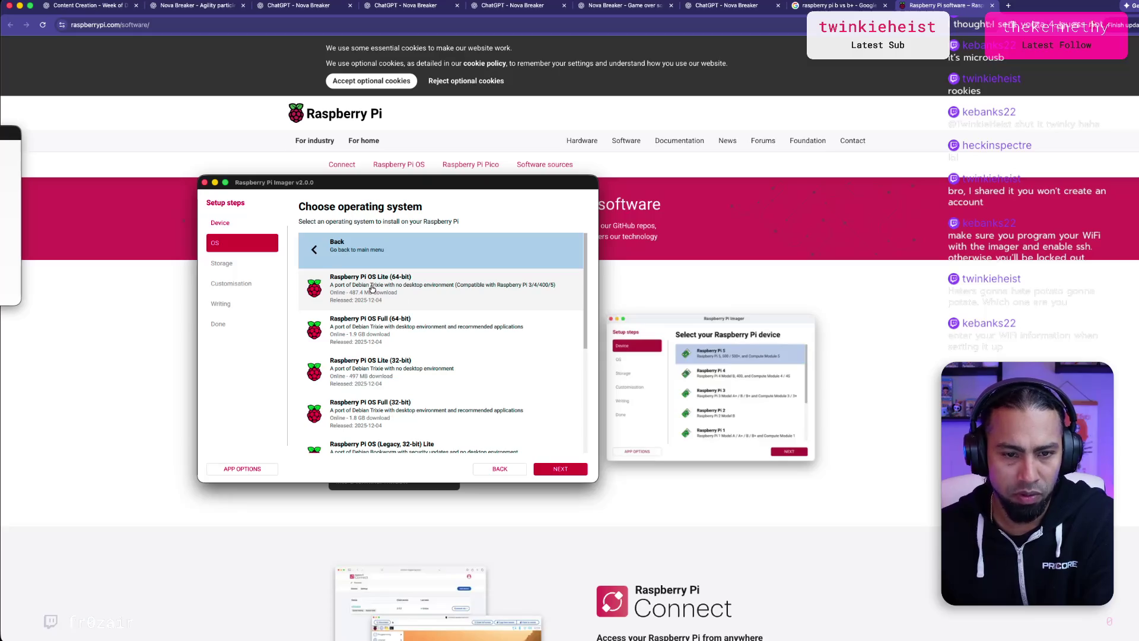
scroll(385, 295, "down", 1)
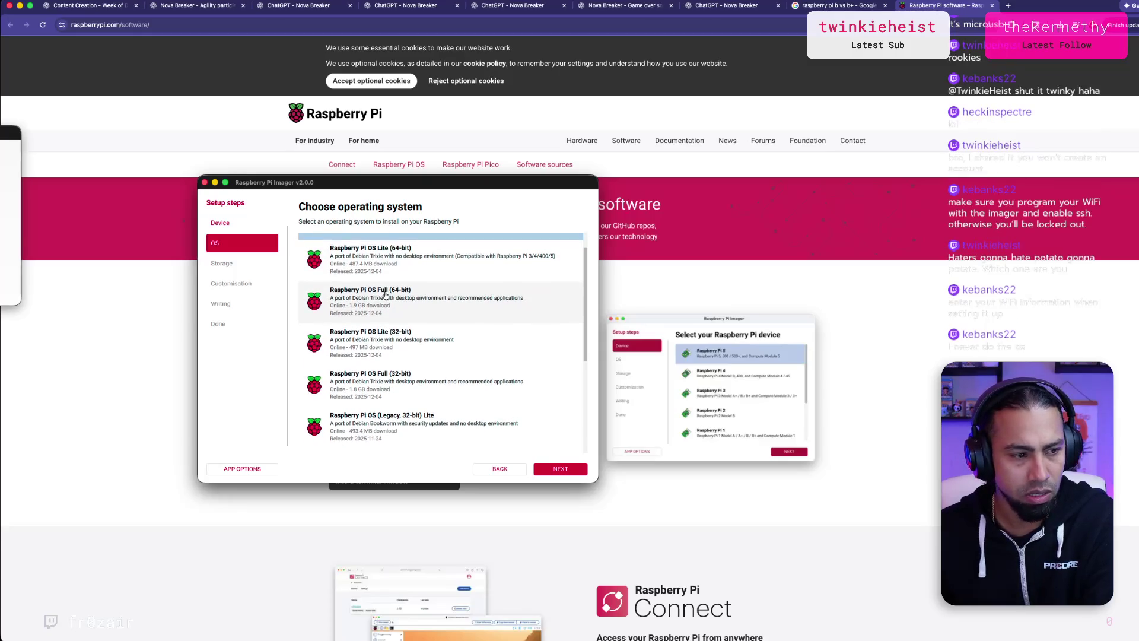
scroll(382, 291, "up", 1)
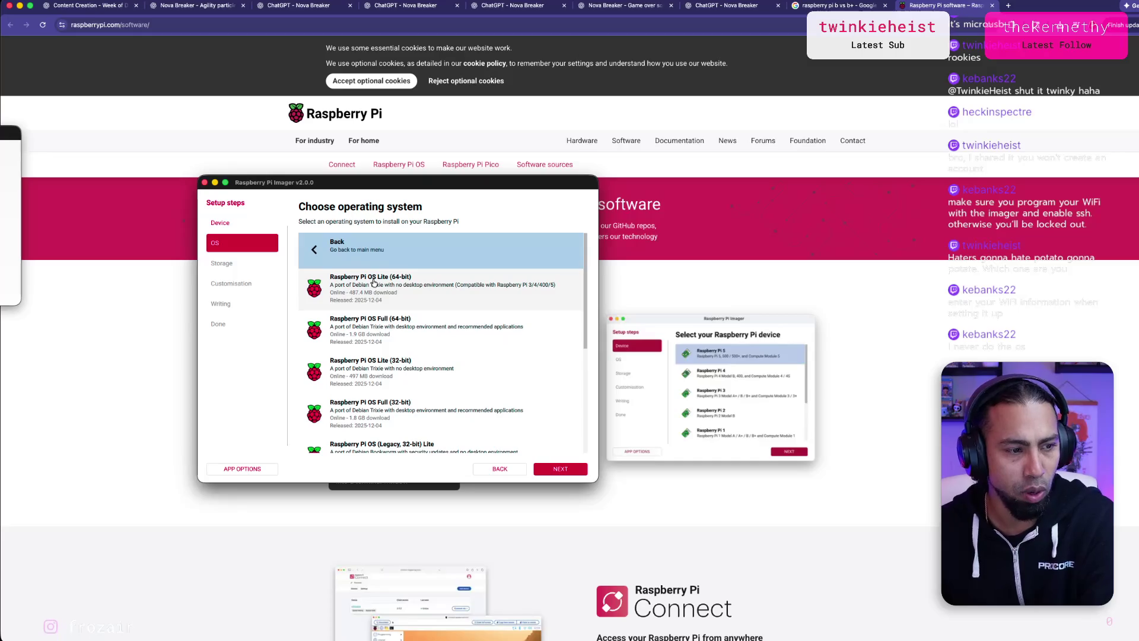
scroll(318, 262, "down", 10)
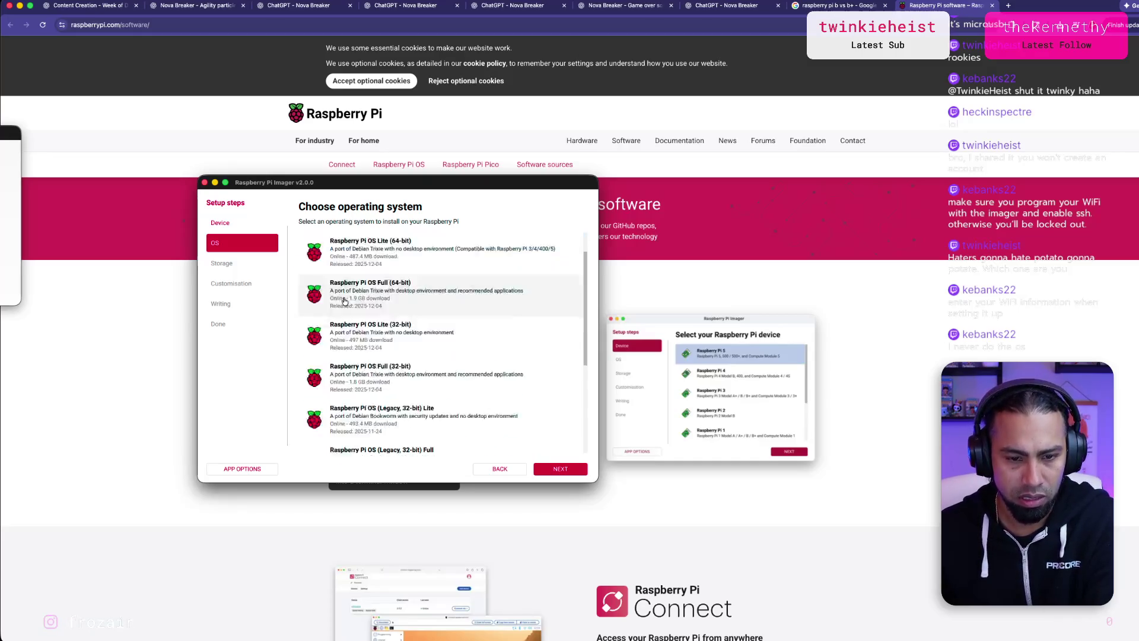
scroll(320, 252, "up", 10)
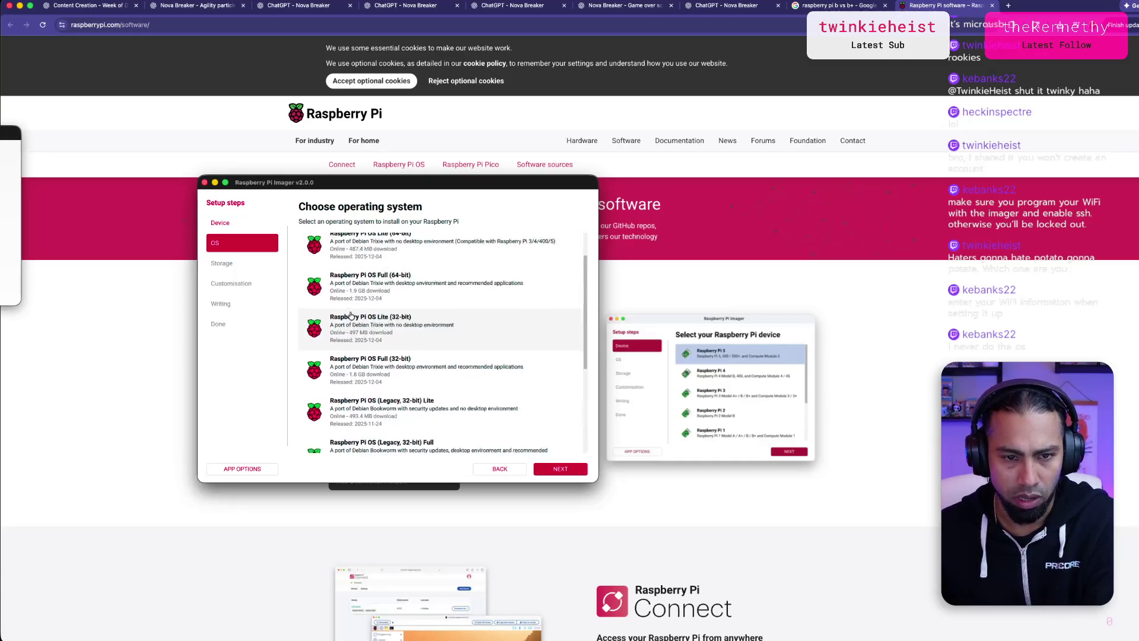
left_click(354, 259)
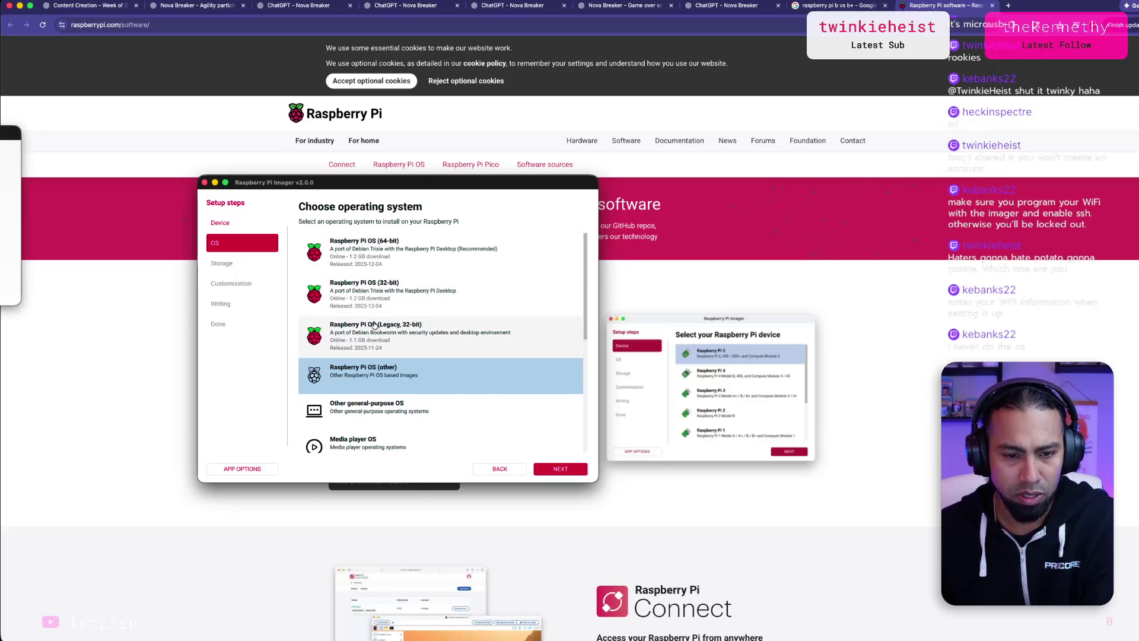
Select Erase (format card as FAT32) and continue to storage selection.
scroll(382, 391, "down", 7)
scroll(399, 290, "down", 3)
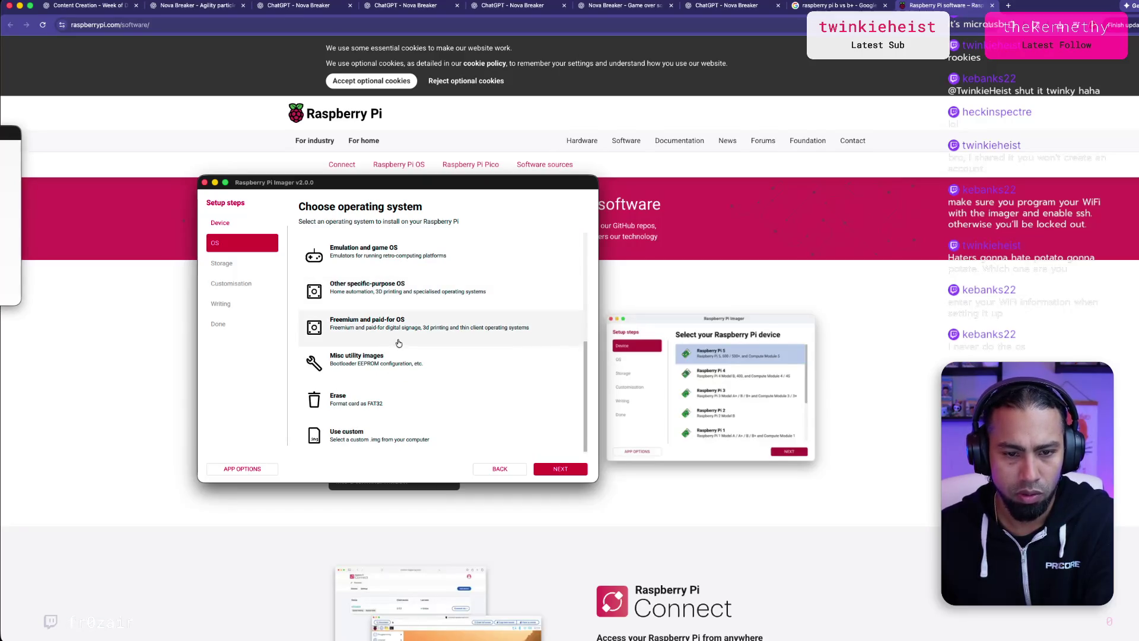
scroll(392, 332, "down", 1)
scroll(397, 340, "up", 3)
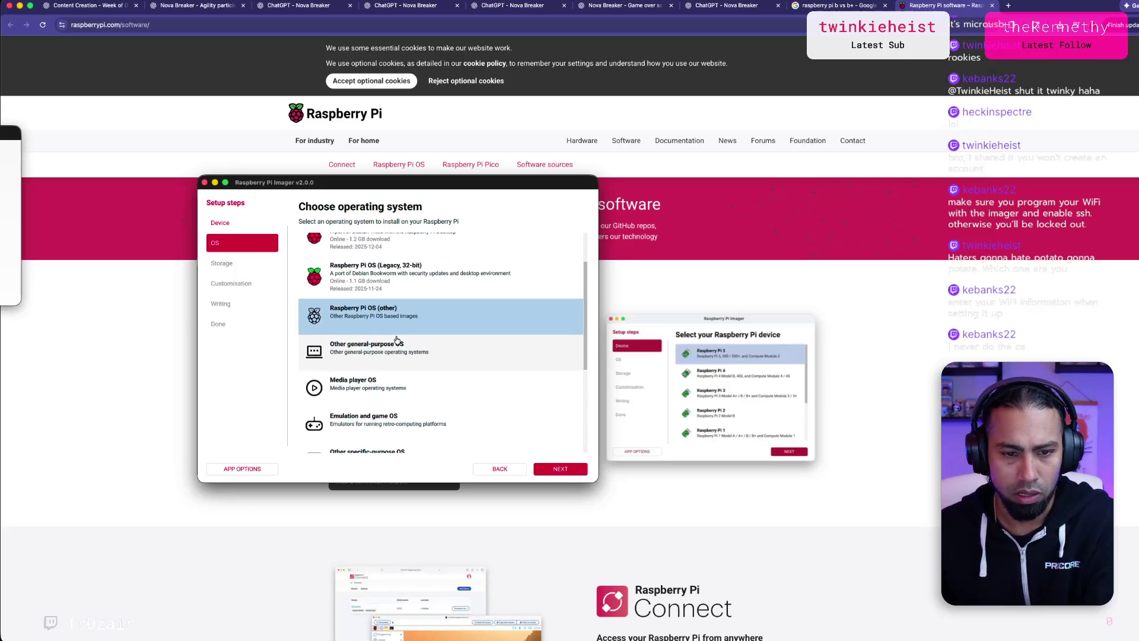
scroll(397, 339, "down", 3)
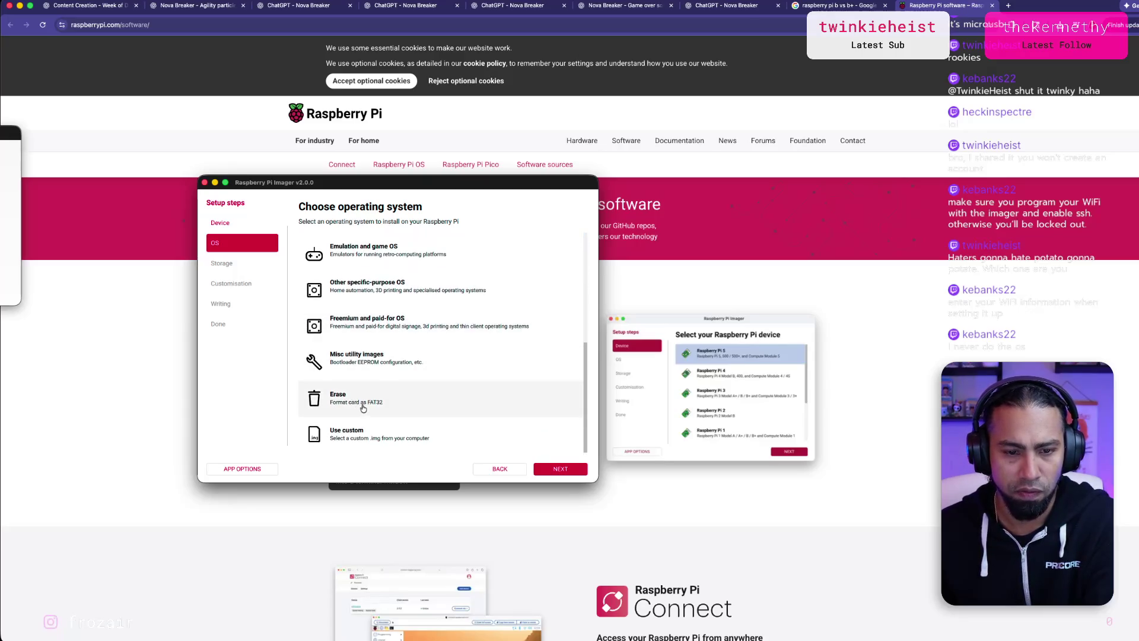
left_click(364, 406)
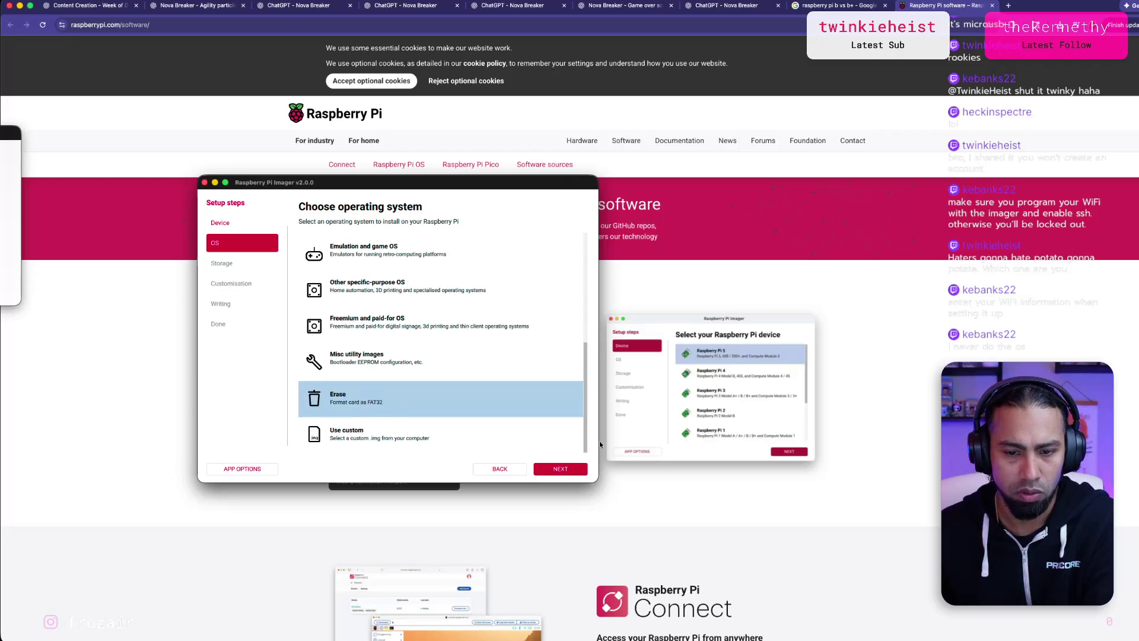
left_click(557, 469)
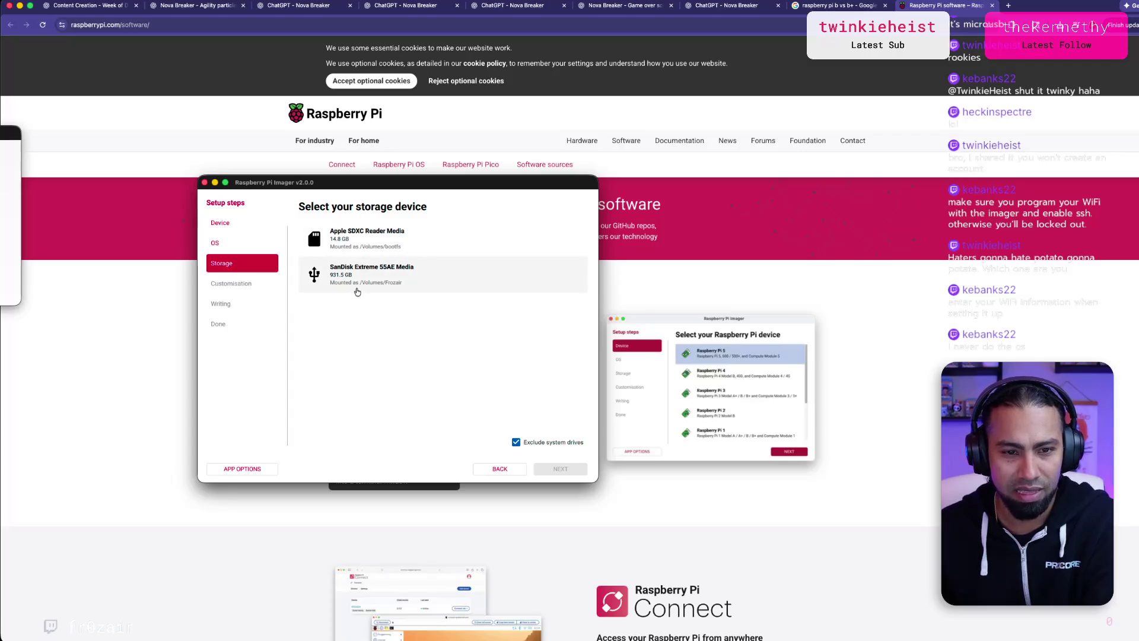
Choose Apple SDXC Reader Media as storage and reach the Write image summary.
left_click(365, 242)
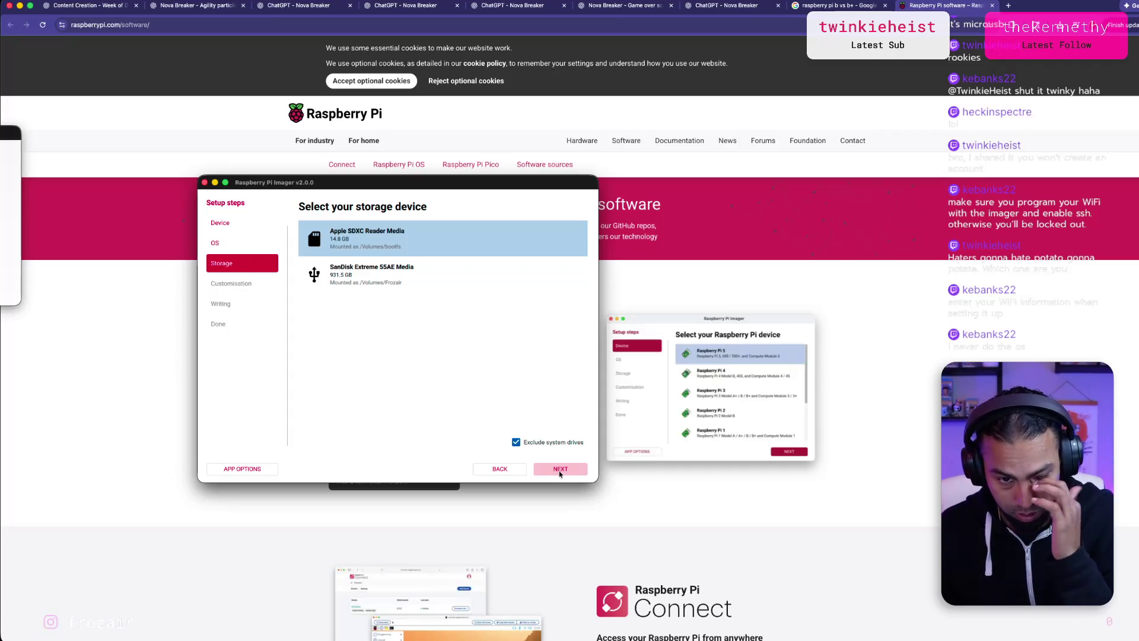
left_click(559, 474)
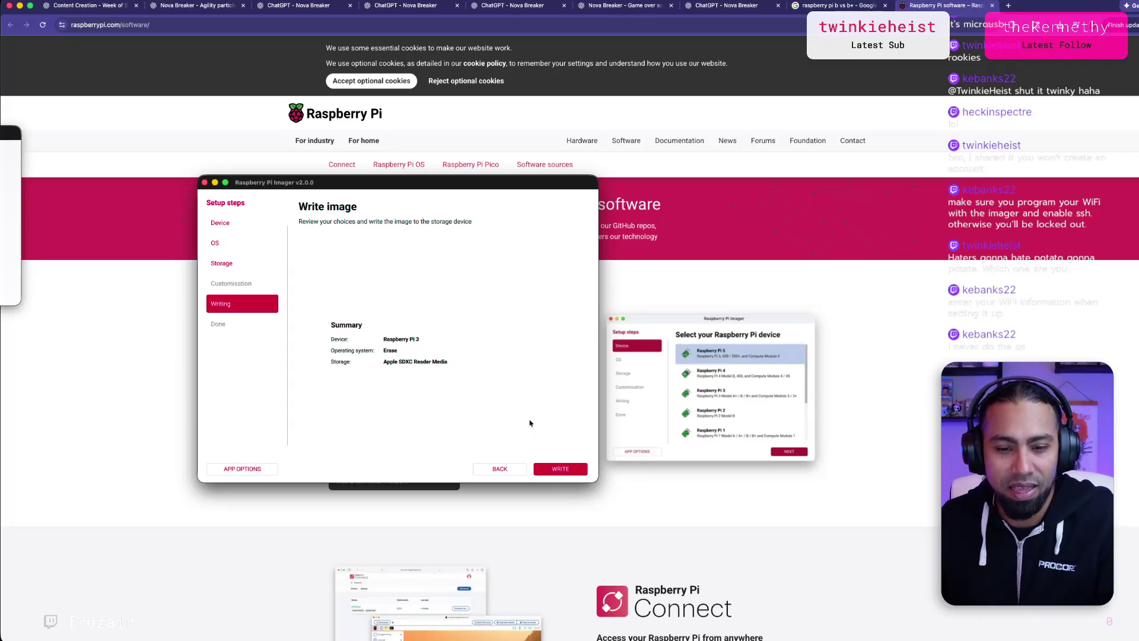
Confirm erase-and-write so the SD card starts writing, and switch to the Codex terminal.
left_click(554, 468)
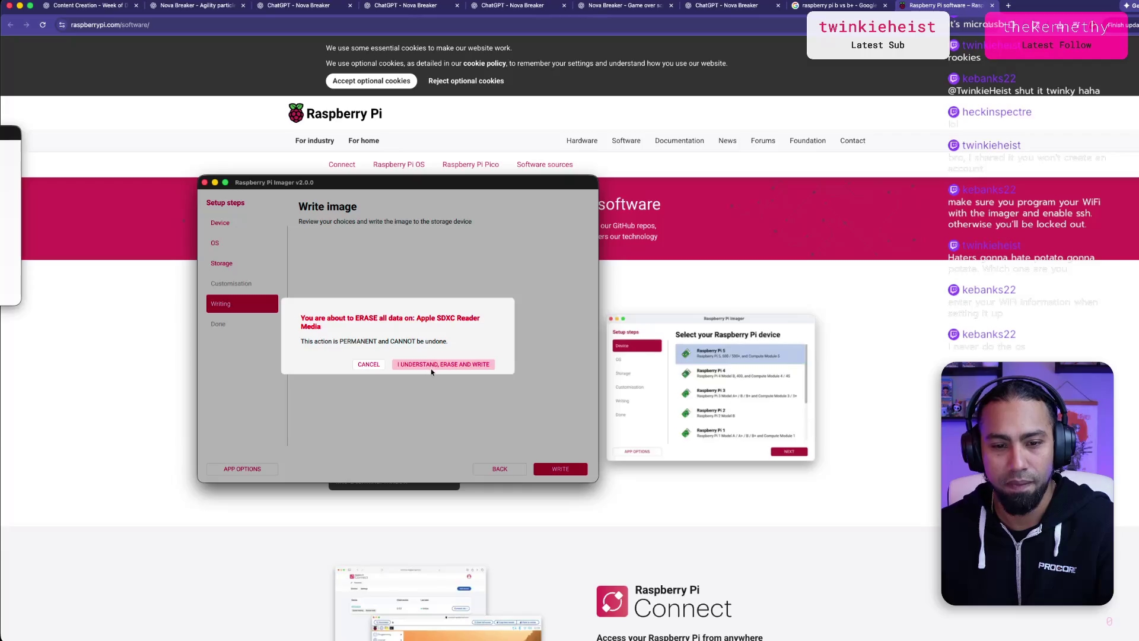
left_click(435, 369)
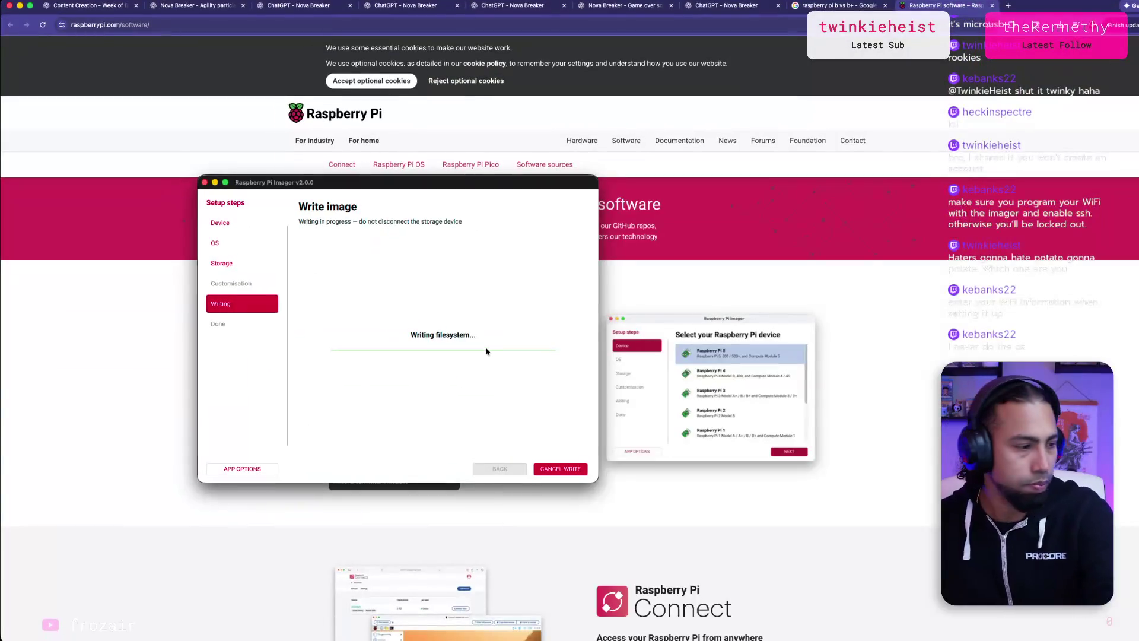
mouse_move(284, 632)
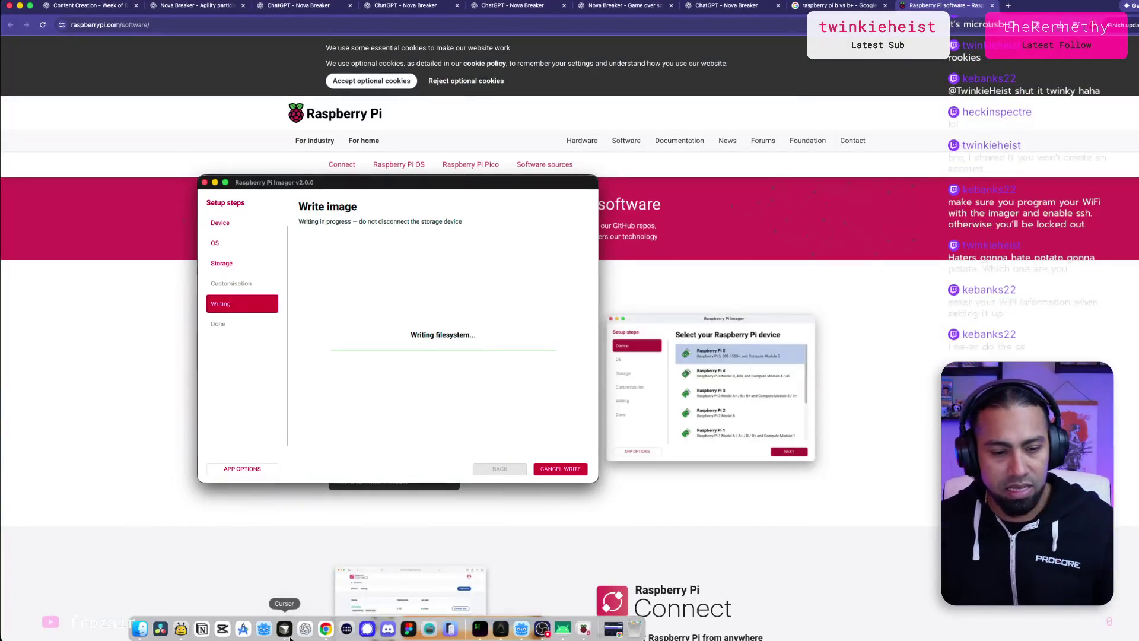
left_click(479, 631)
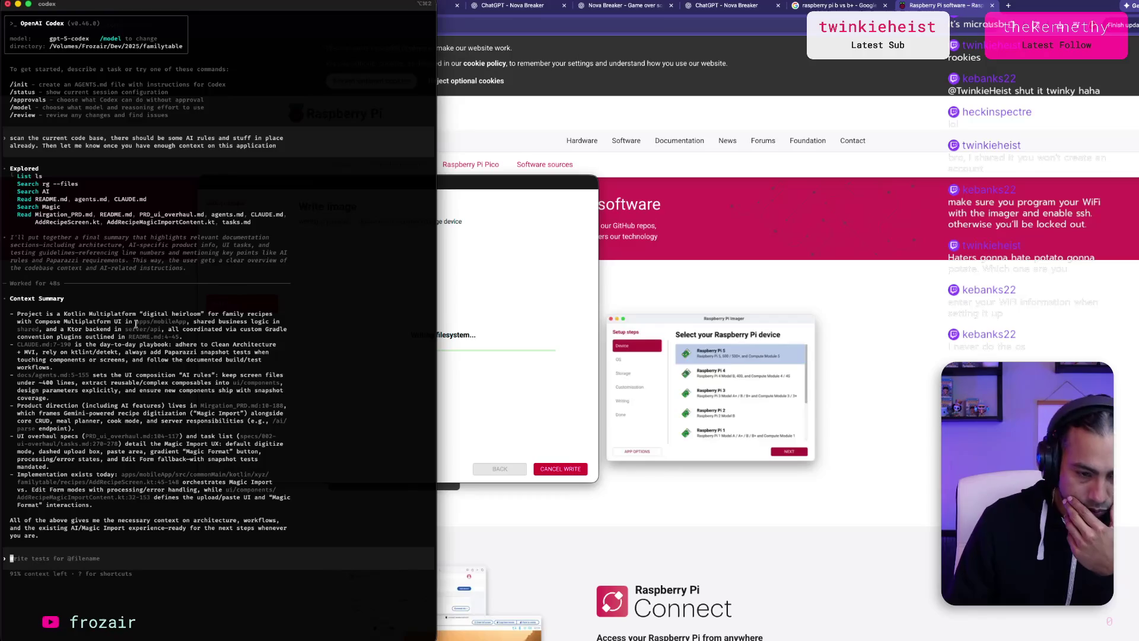
Ask Codex to explain how the server works and how it's currently being deployed.
type("Sweet, can you ")
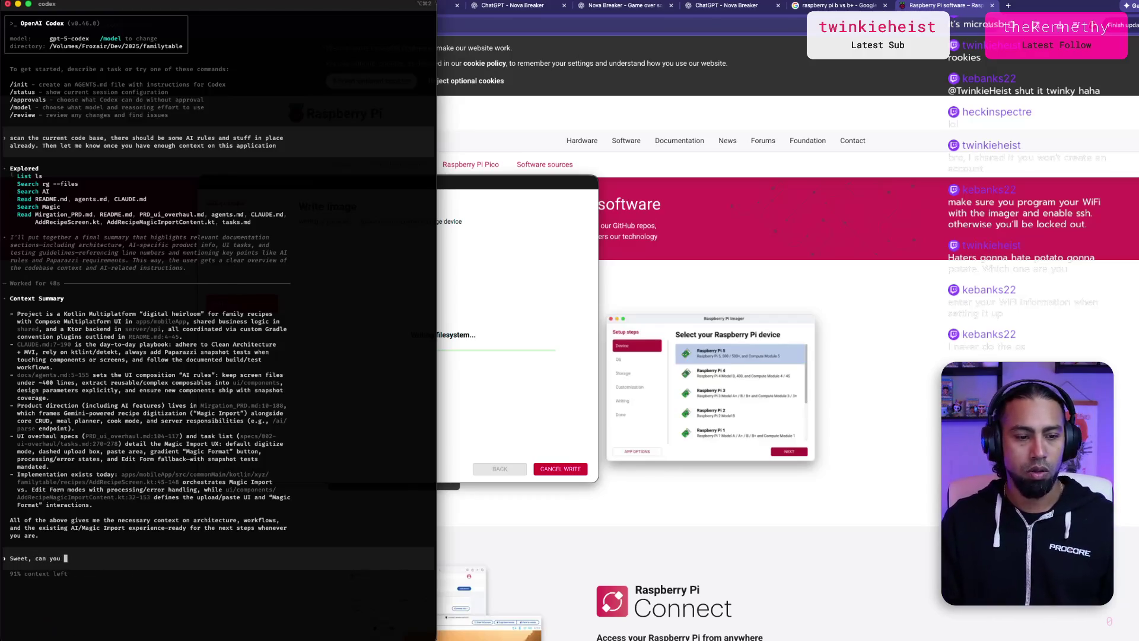
type("explain to me what")
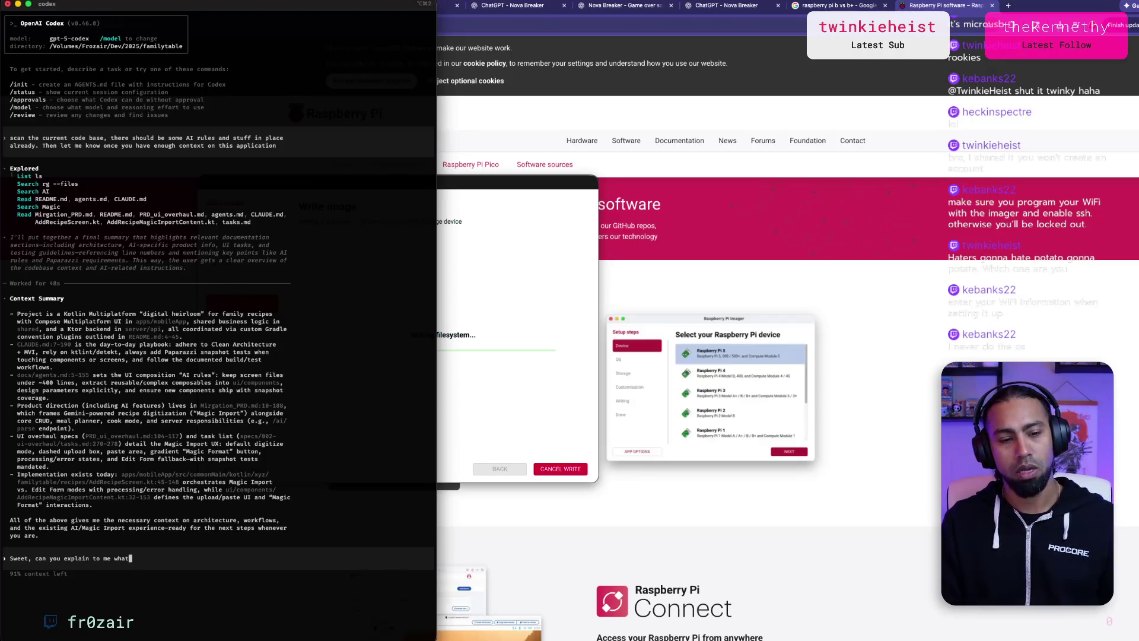
key("BackSpace")
key("BackSpace")
key("BackSpace")
type("how the server componen")
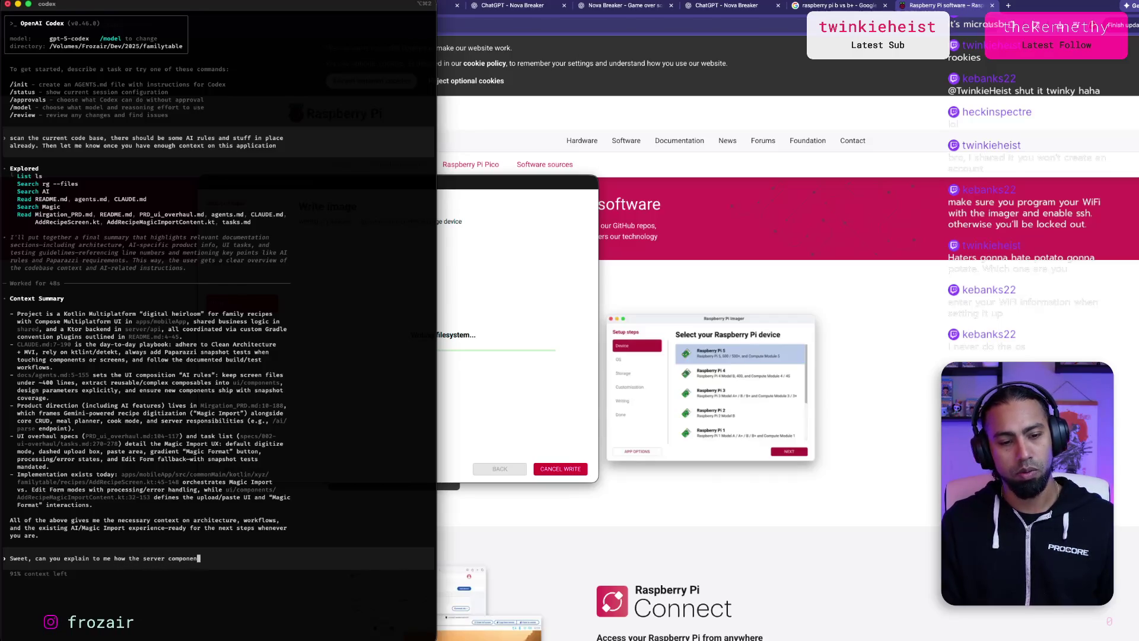
type("works")
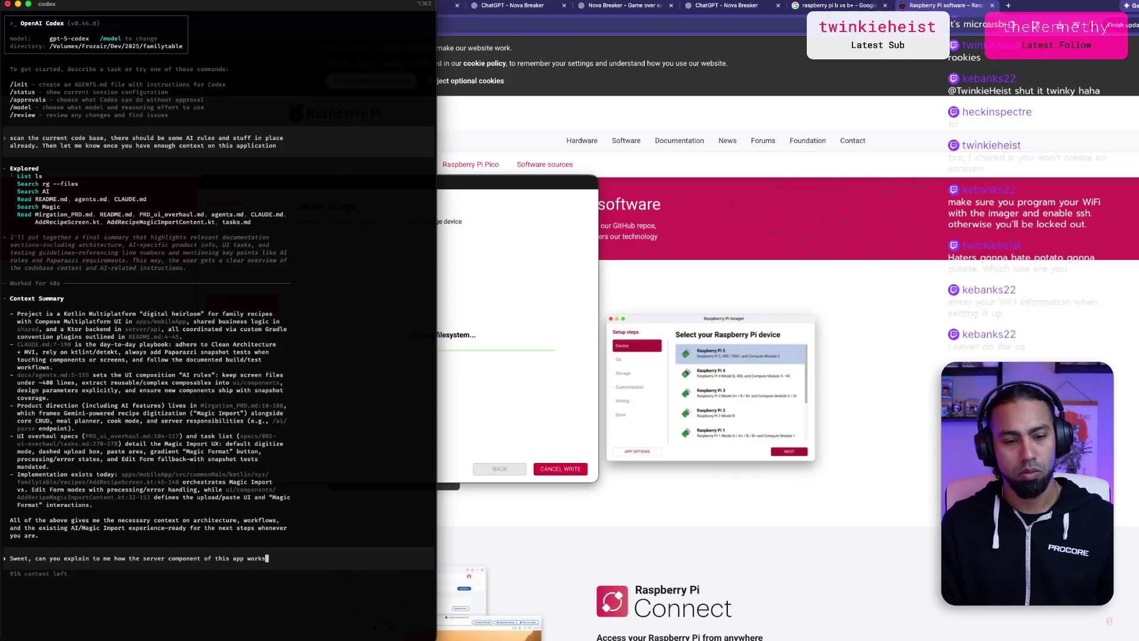
type(" and ho")
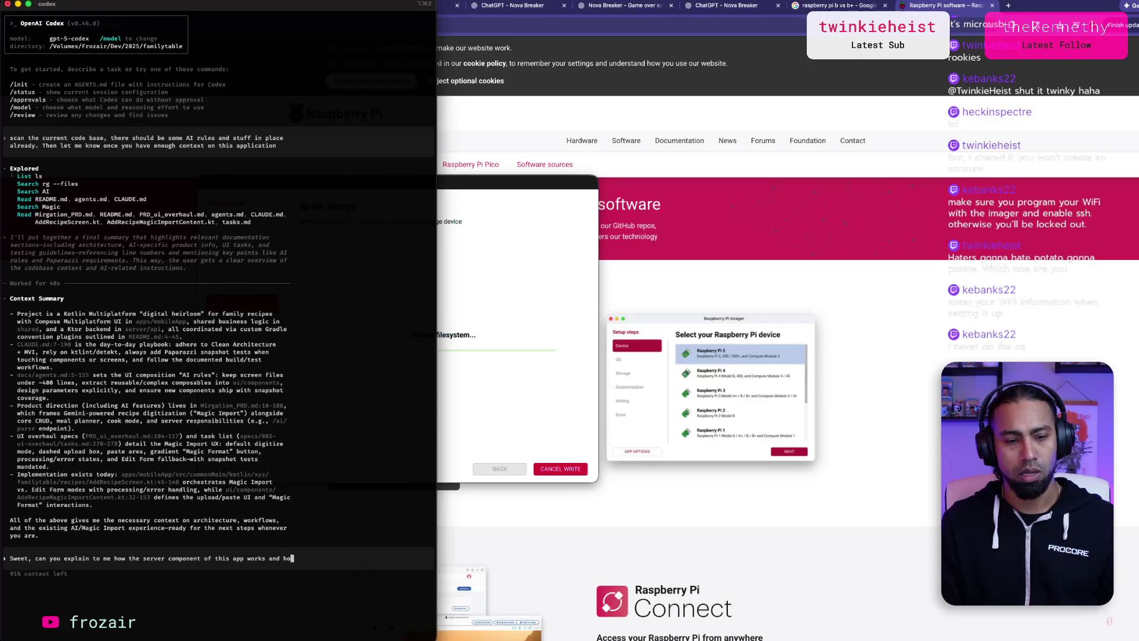
type("s it")
key("BackSpace")
type("currently being dep")
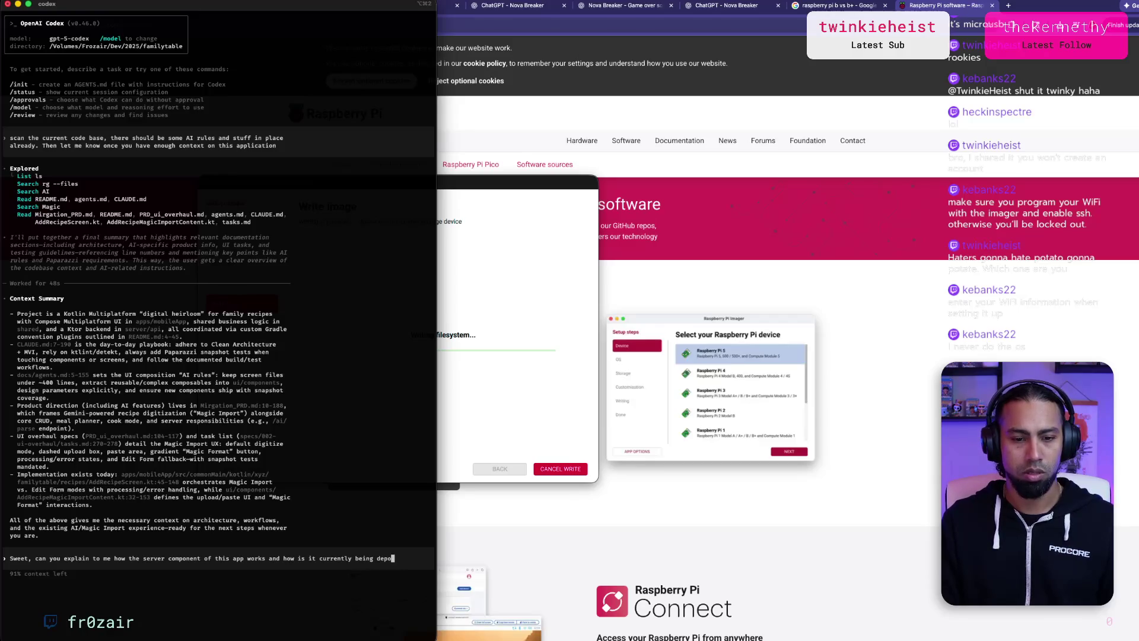
type("loyed?")
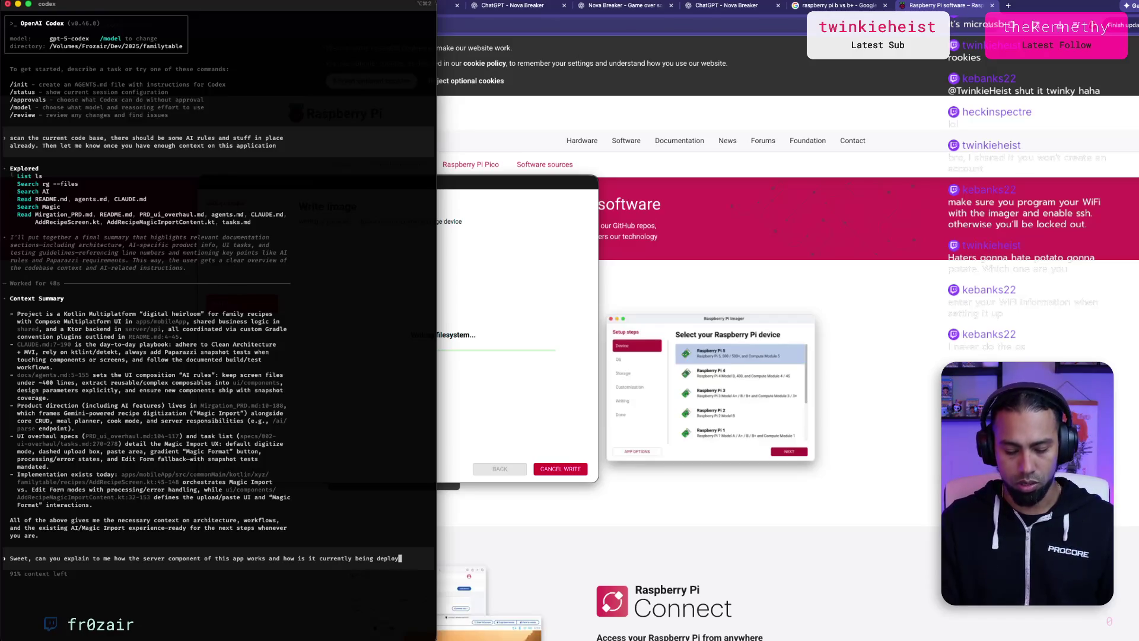
key("Return")
Check the Imager's SD card write progress and return to the Codex terminal.
left_click(567, 480)
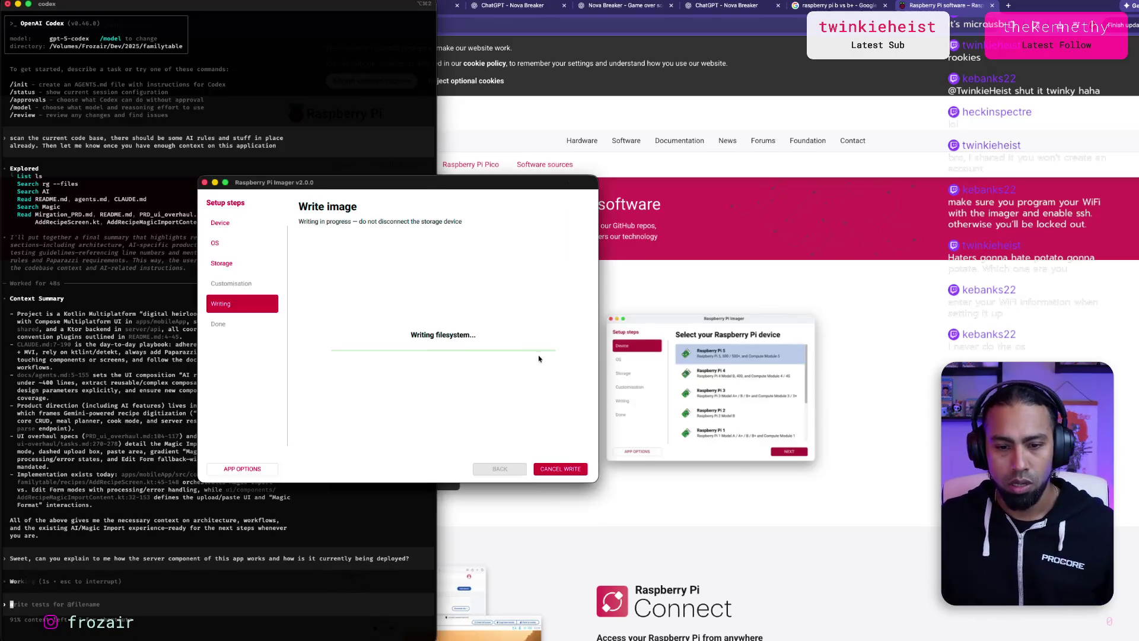
left_click(437, 203)
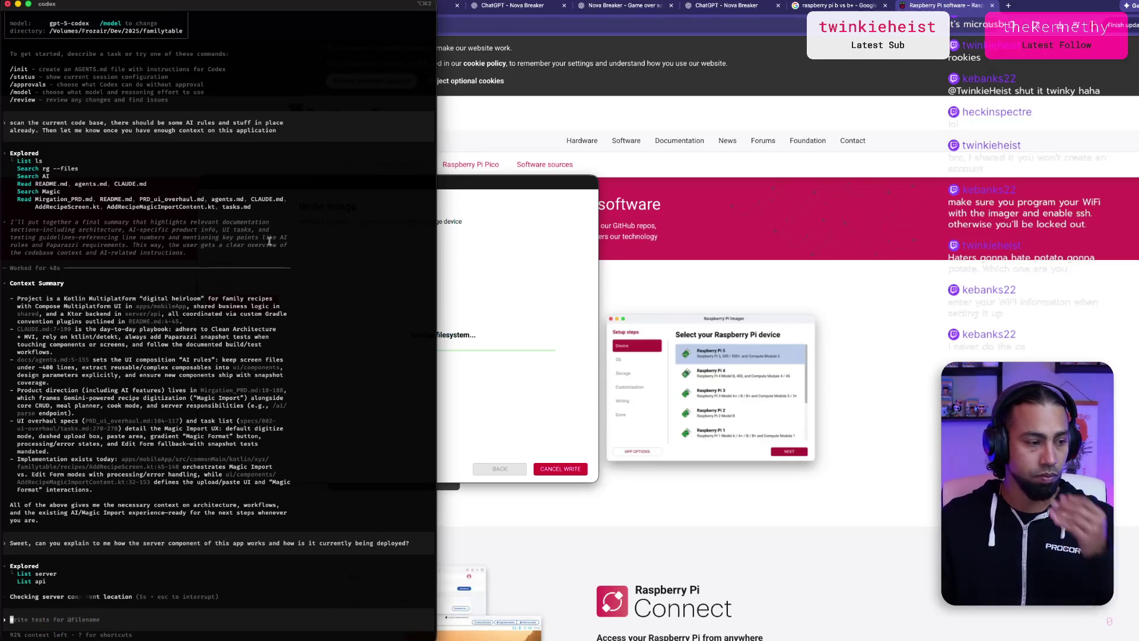
key("ctrl+Up")
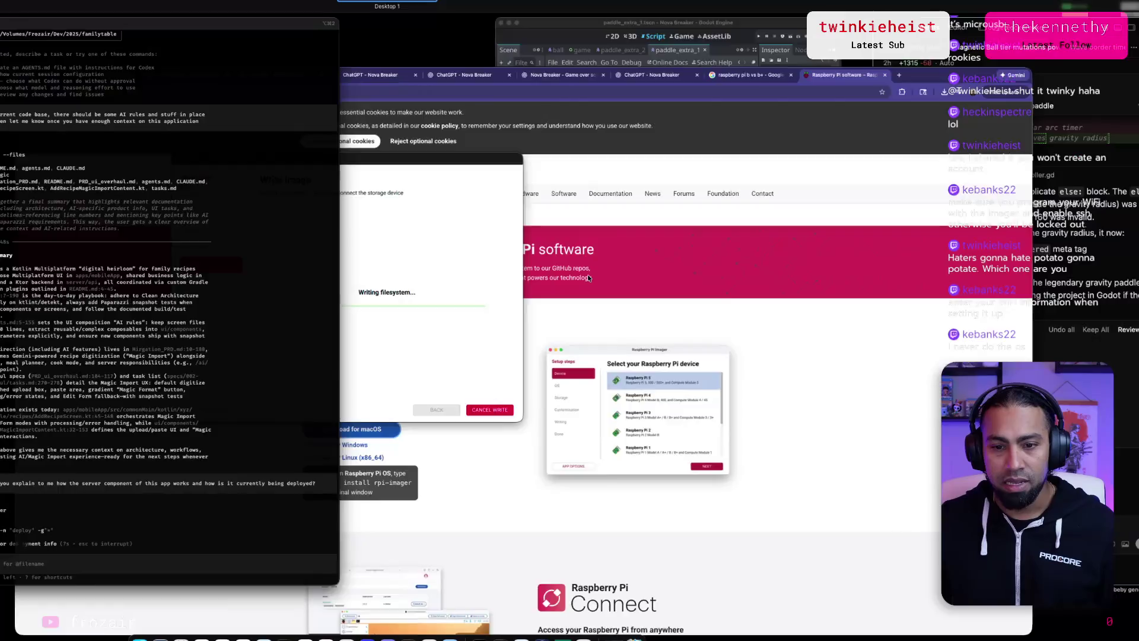
Open the Nova Breaker power-up tier ChatGPT conversation in the browser and scroll up through it.
key("ctrl+Up")
key("ctrl+Up")
key("ctrl+Up")
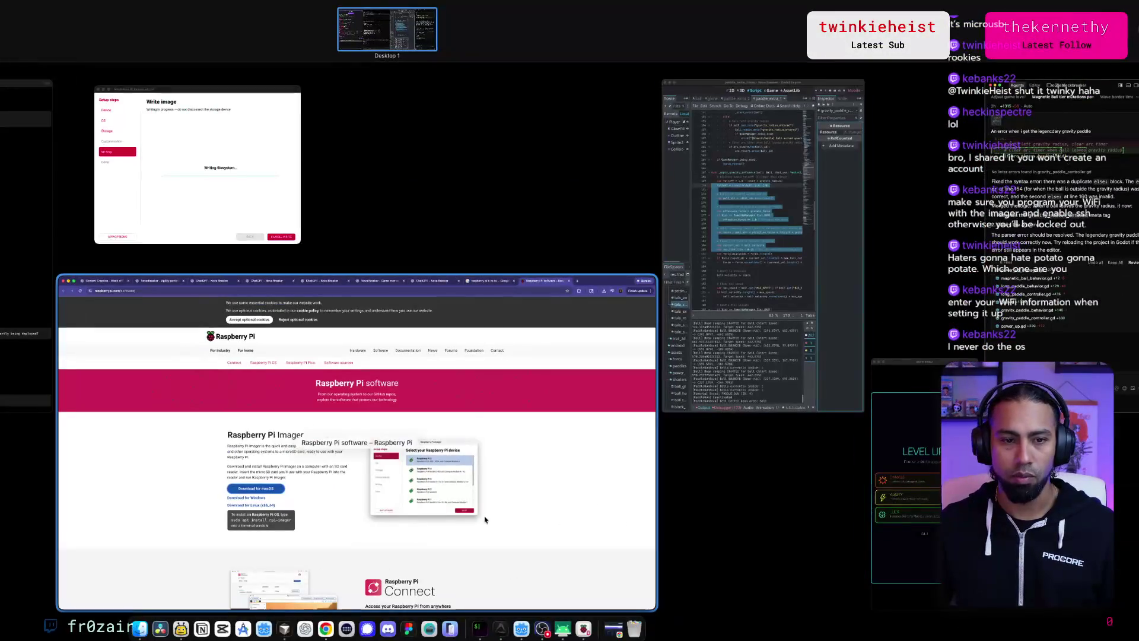
left_click(416, 356)
left_click(214, 10)
left_click(304, 10)
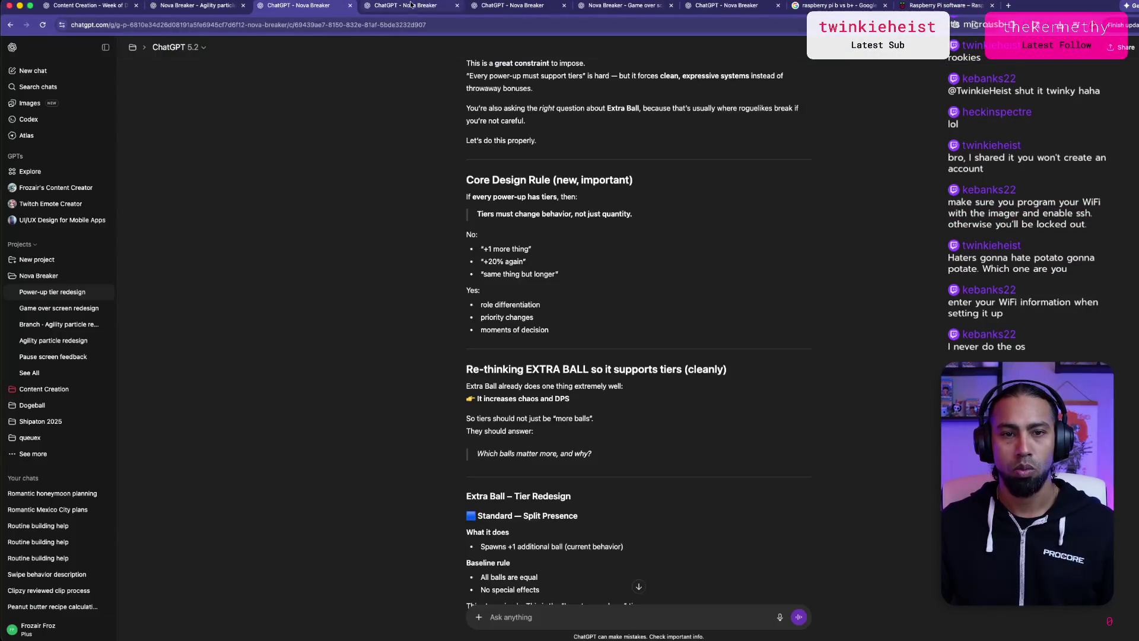
scroll(403, 90, "up", 3)
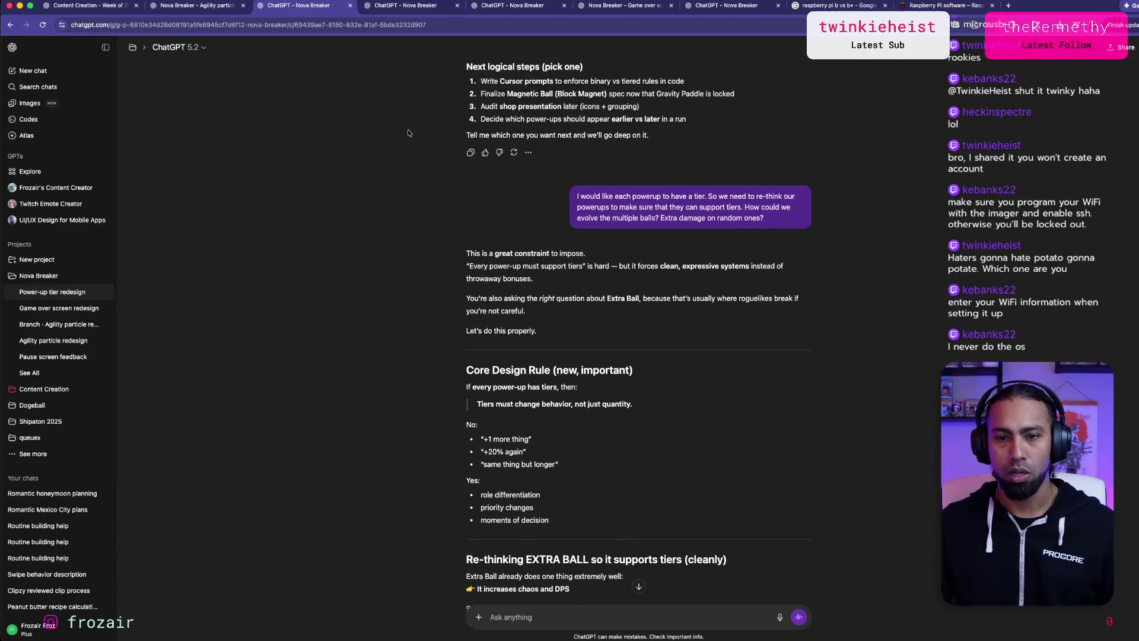
Bring the running Godot Nova Breaker game back to the front.
key("ctrl+Up")
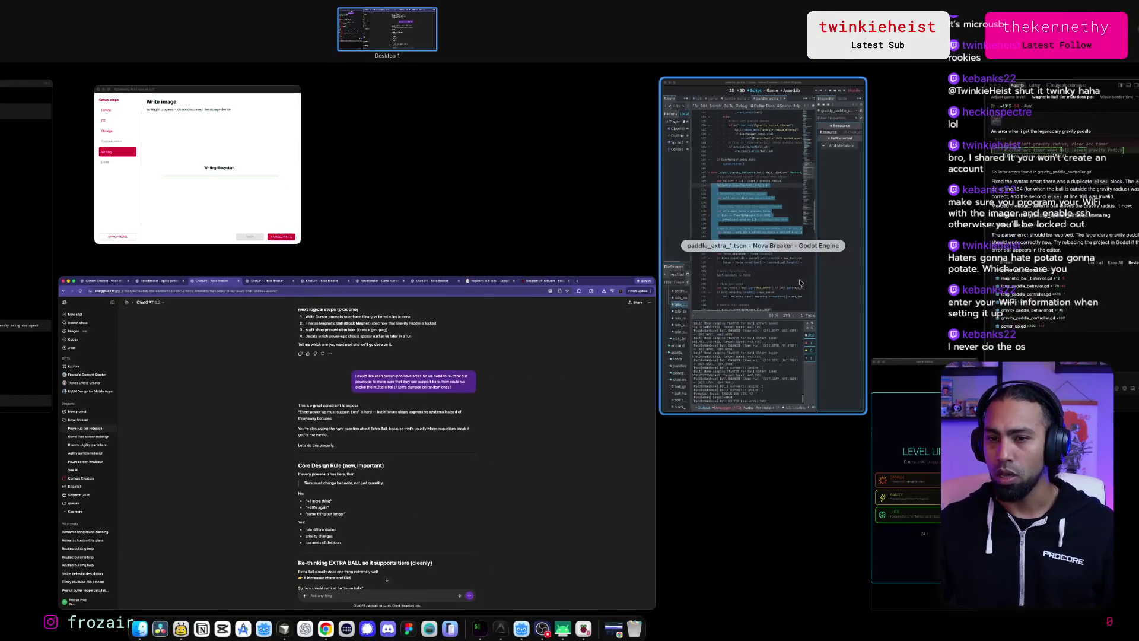
left_click(864, 347)
key("ctrl+Up")
key("ctrl+Up")
key("ctrl+Up")
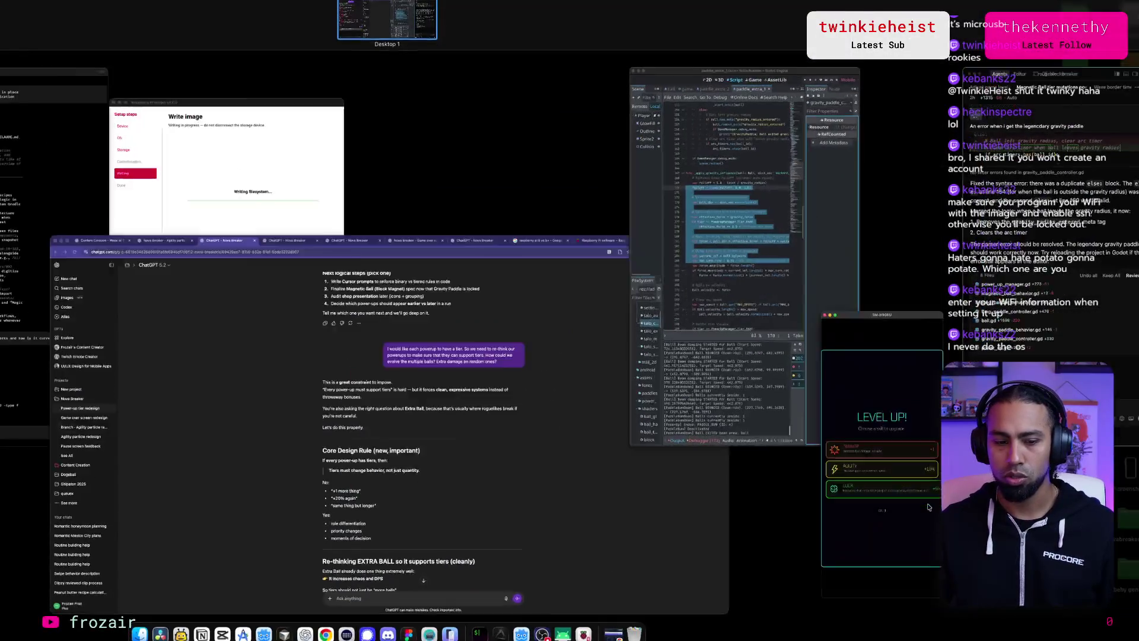
left_click(917, 457)
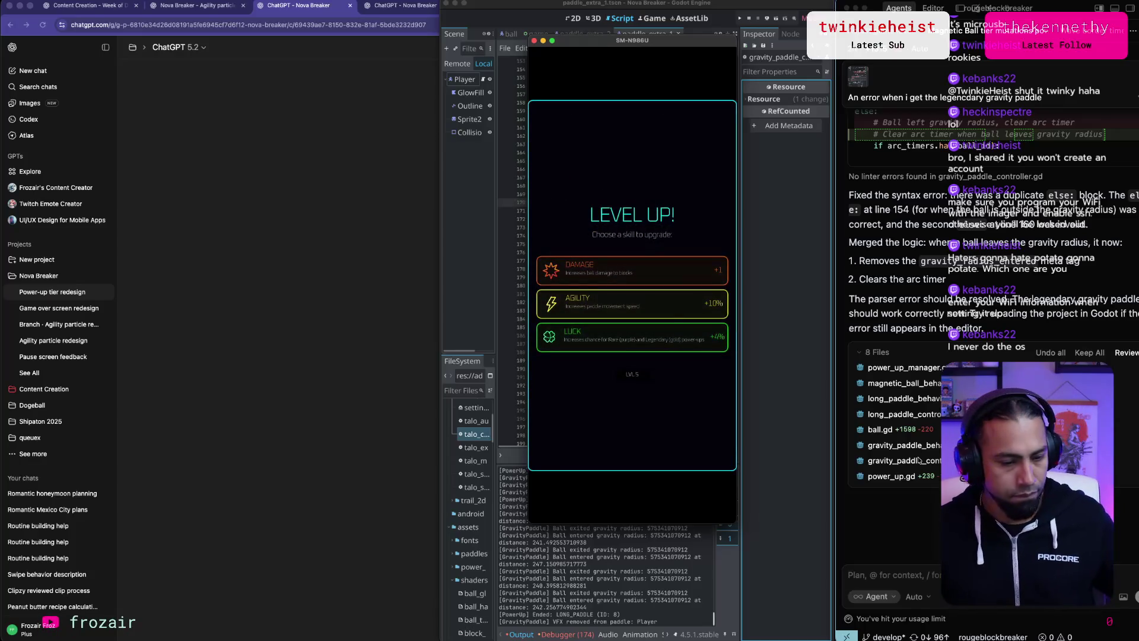
Leave the game via Cursor, bring Chrome forward and switch to the gravity paddle ChatGPT tab.
left_click(936, 253)
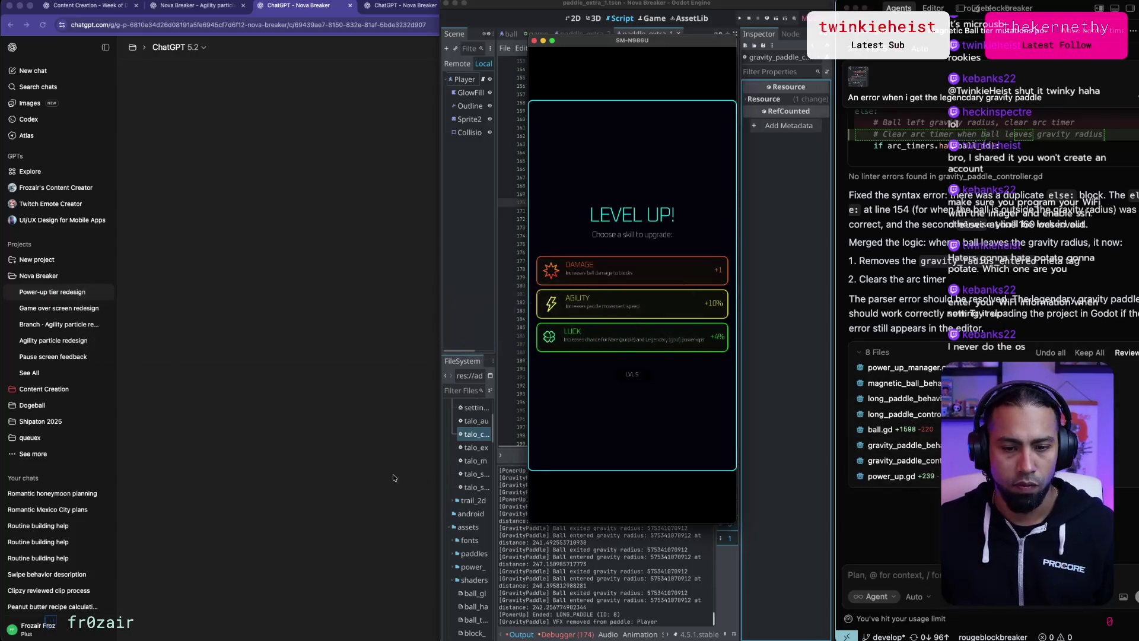
left_click(349, 495)
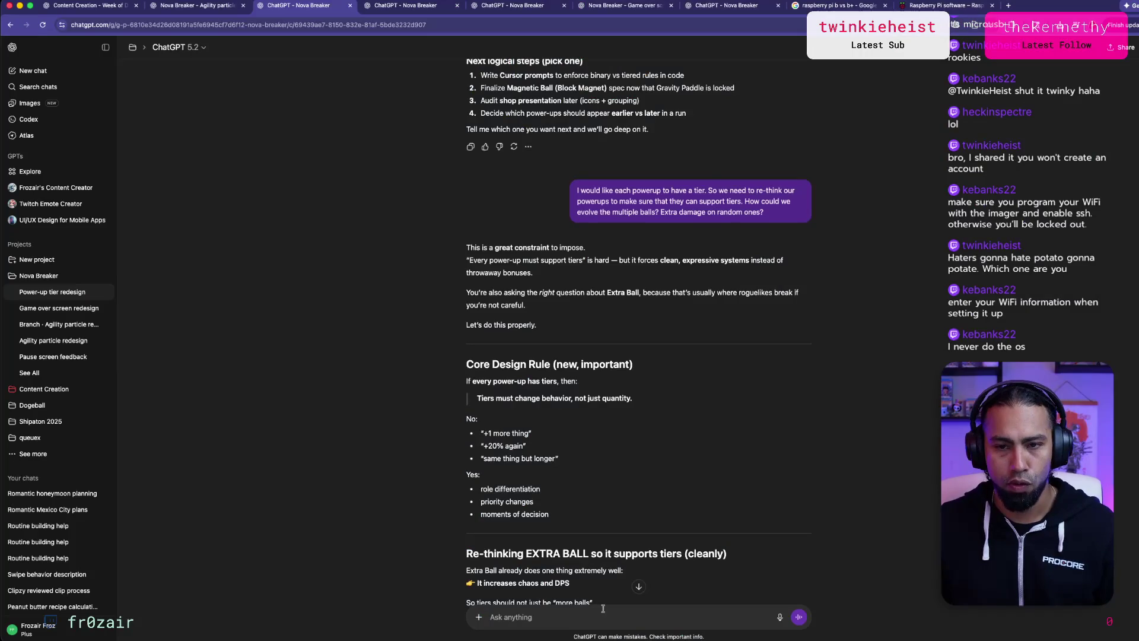
key("ctrl+Tab")
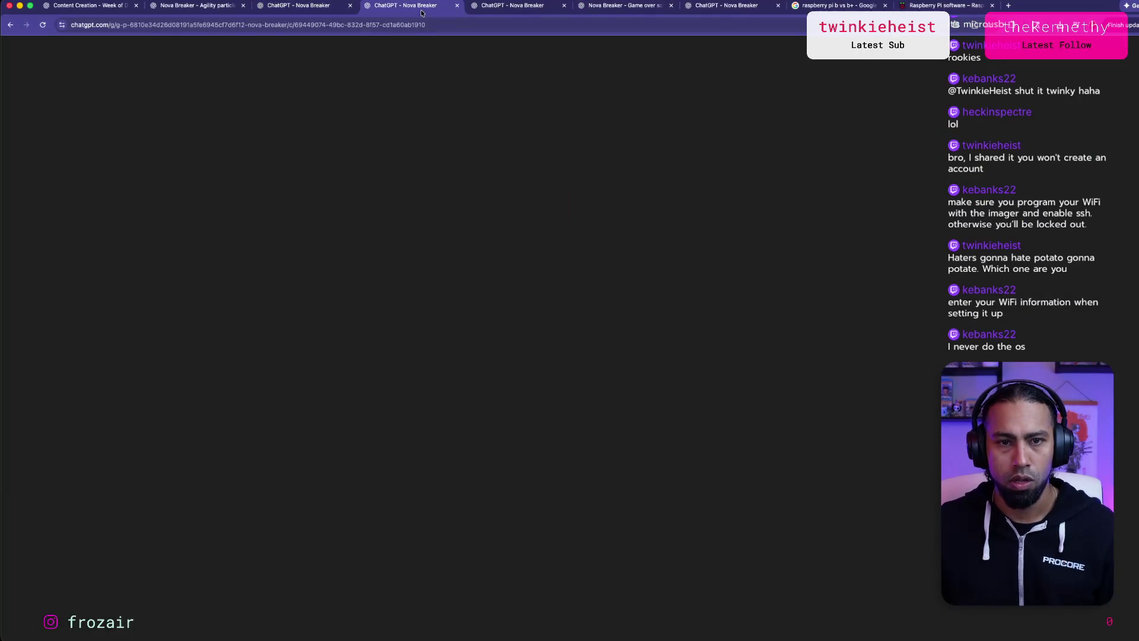
Draft a ChatGPT reply: gravity fix looks good, but hide the circle around the standard paddle.
scroll(629, 319, "up", 3)
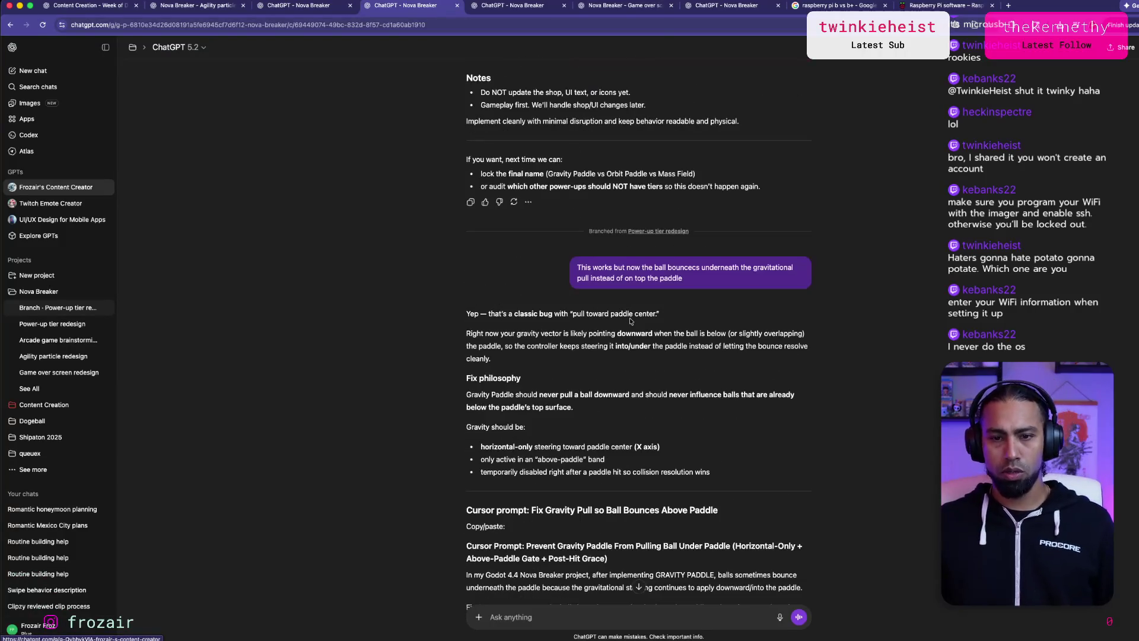
scroll(630, 324, "down", 15)
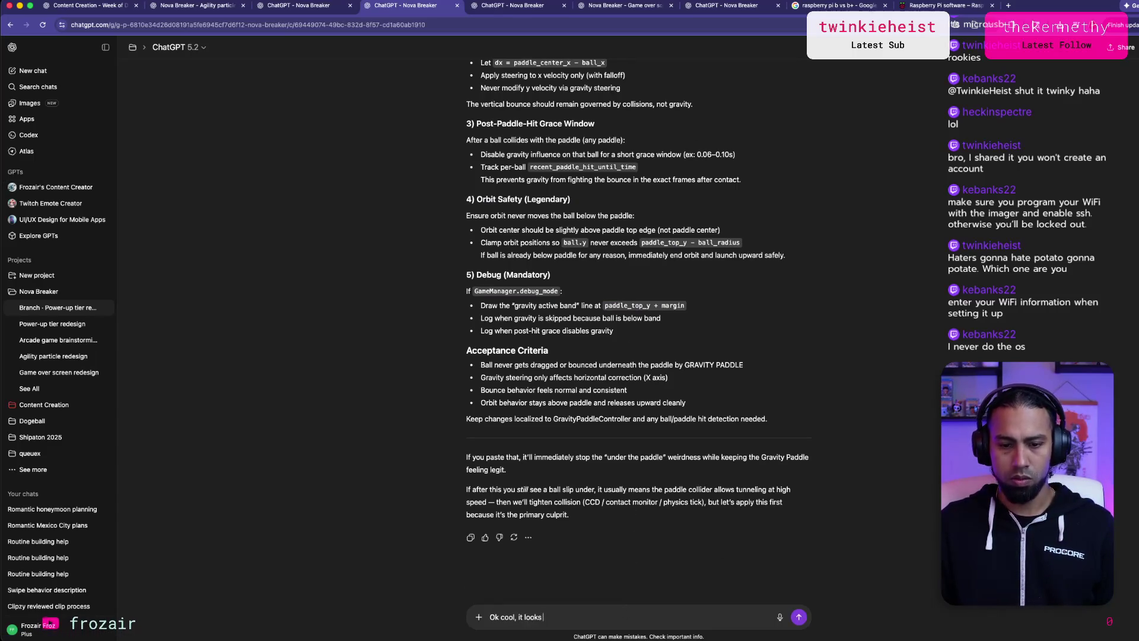
type("t for")
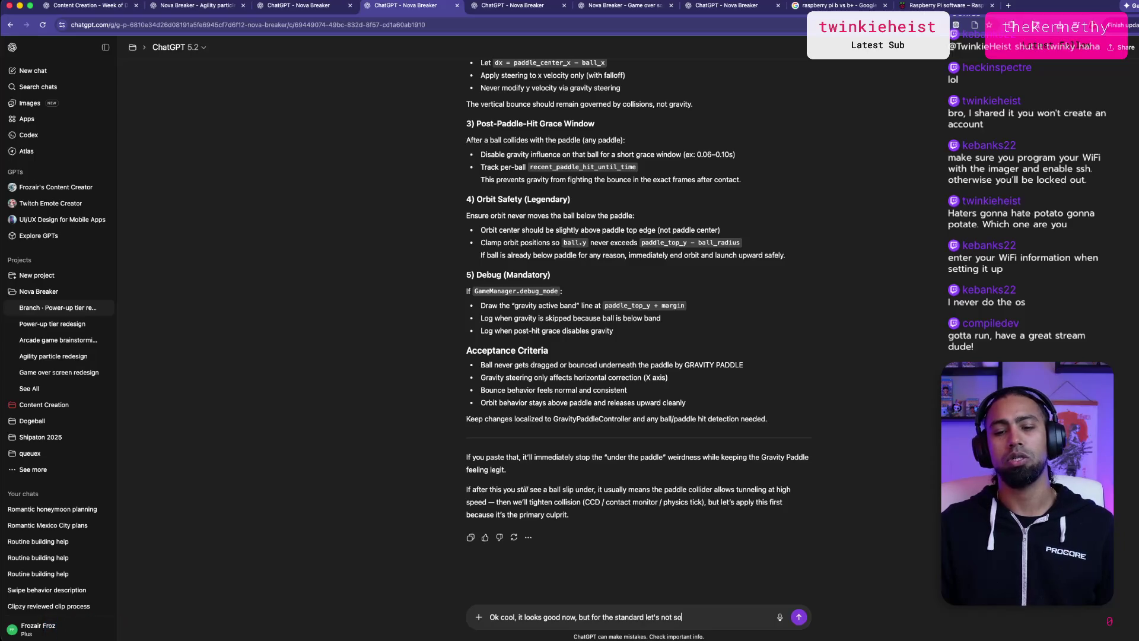
type(" the circl")
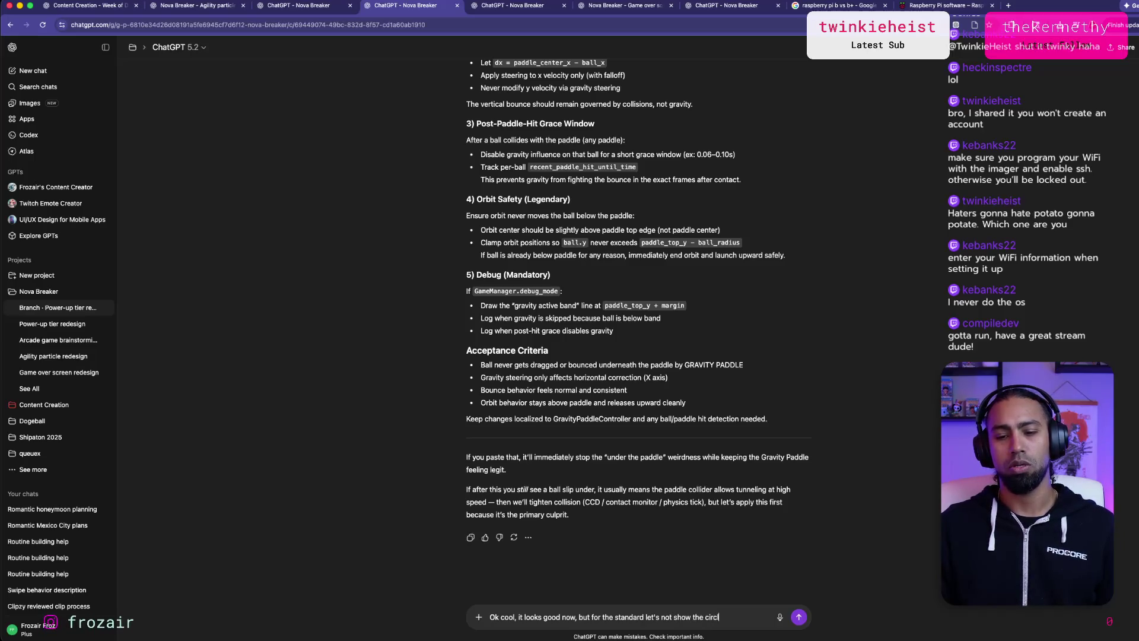
type(" paddle")
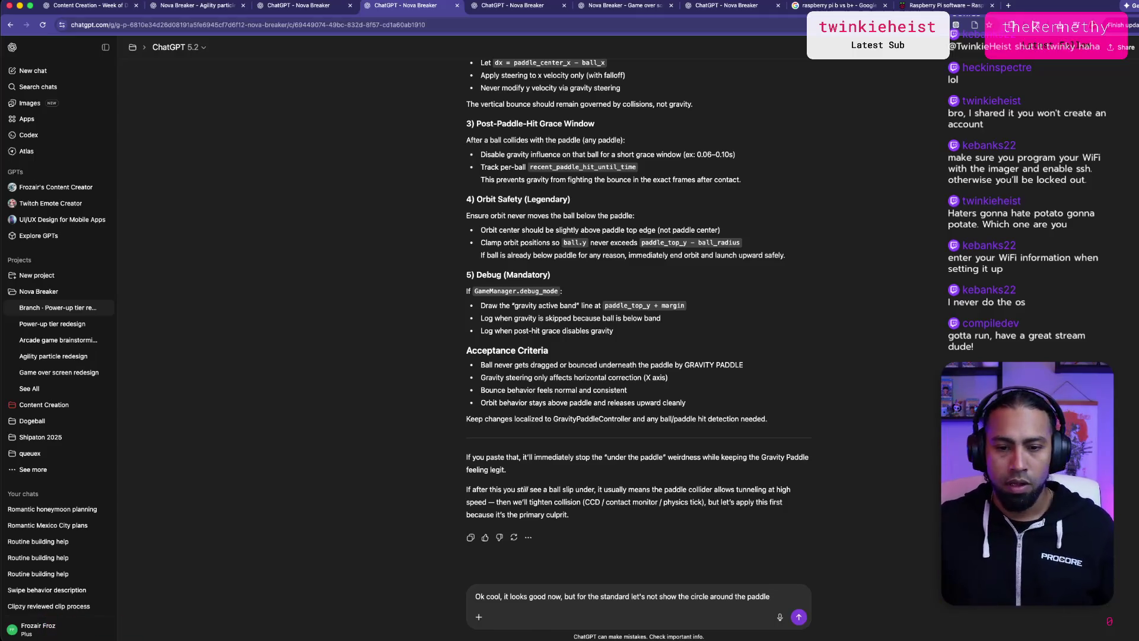
key("super+Tab")
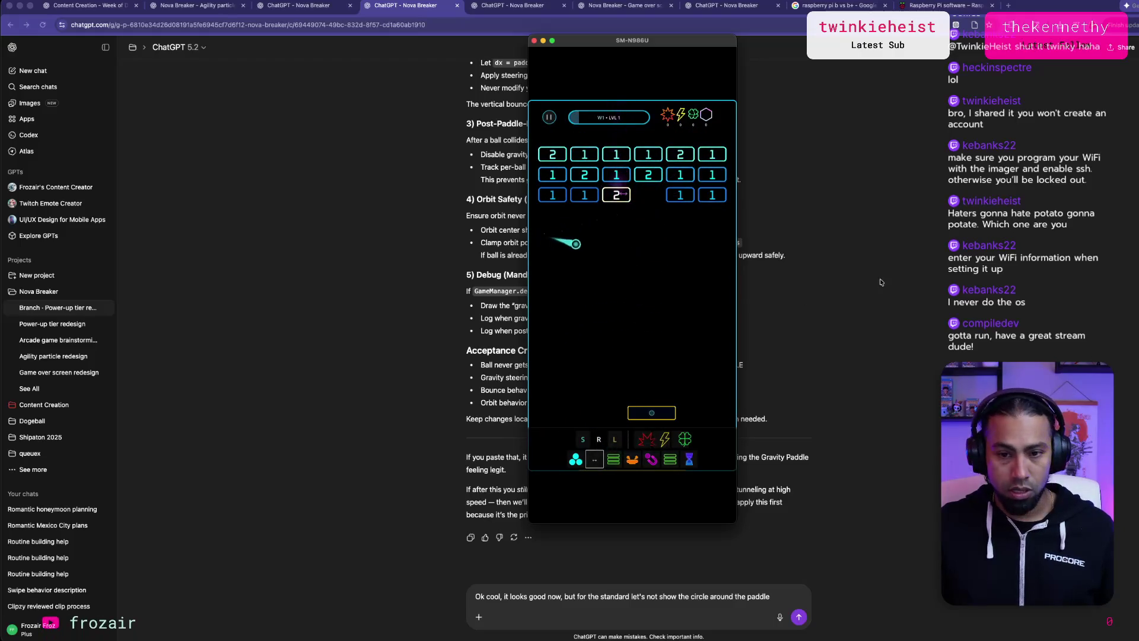
Take a screenshot of the mirrored phone game window.
key("super+shift+4")
key("space")
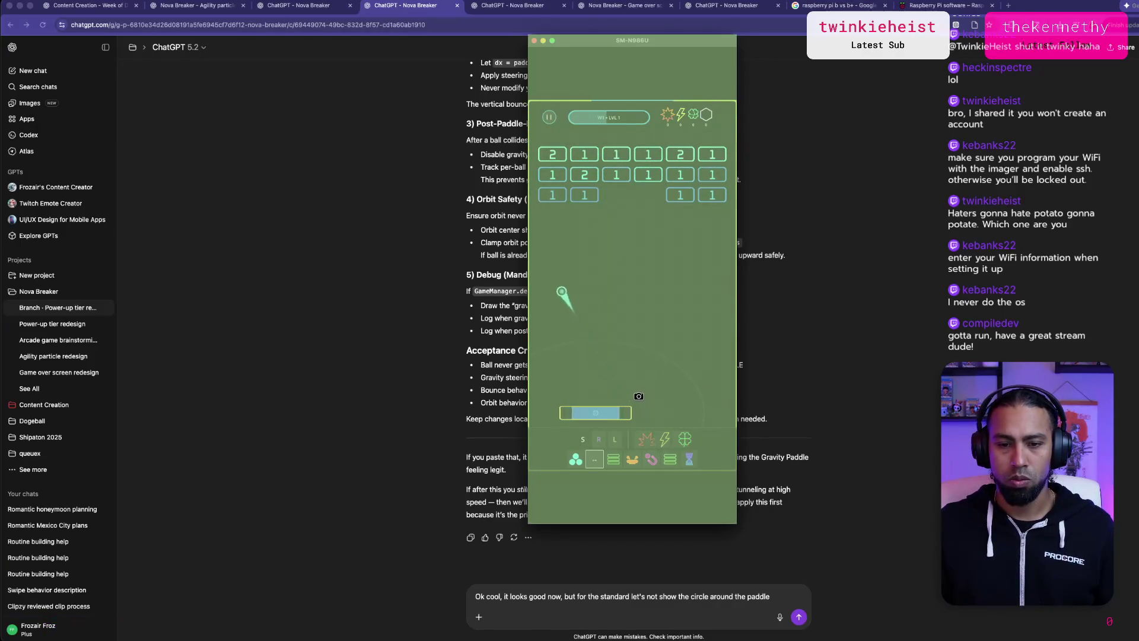
left_click(638, 394)
Send ChatGPT the screenshot, noting the circle only matters for rare and legendary tiers.
left_click(721, 593)
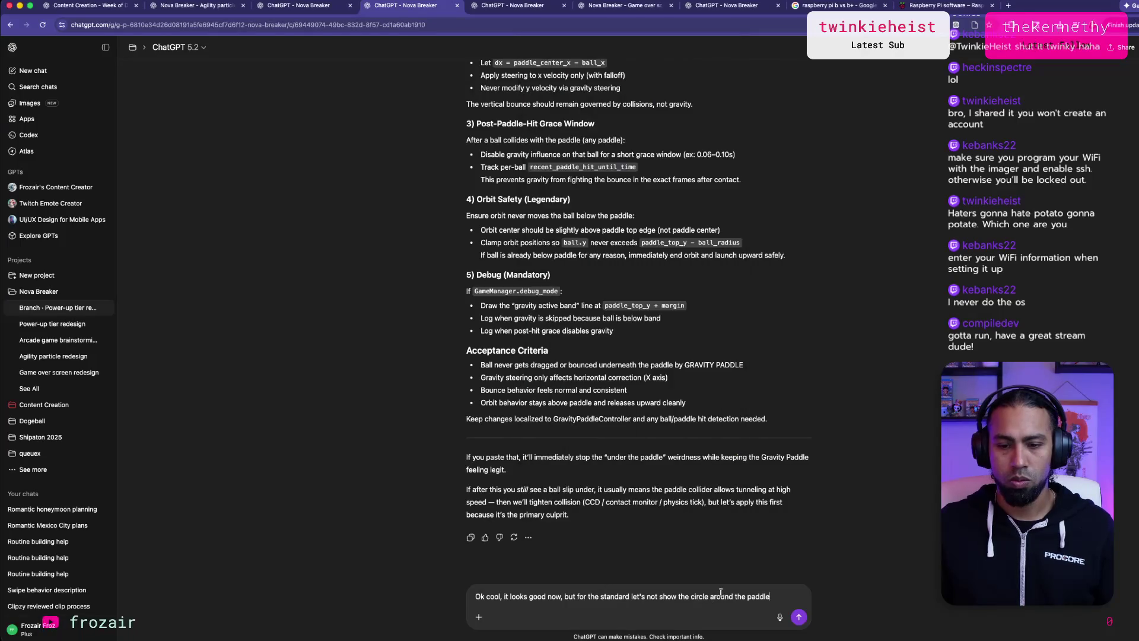
key("super+v")
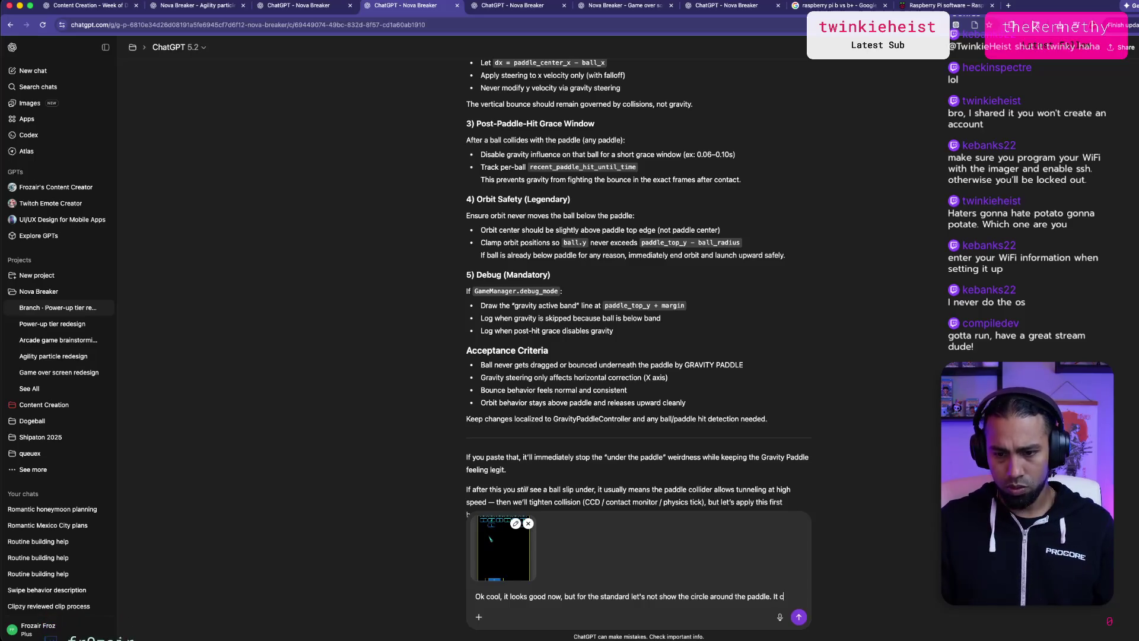
type("urrently does nothing rtight?")
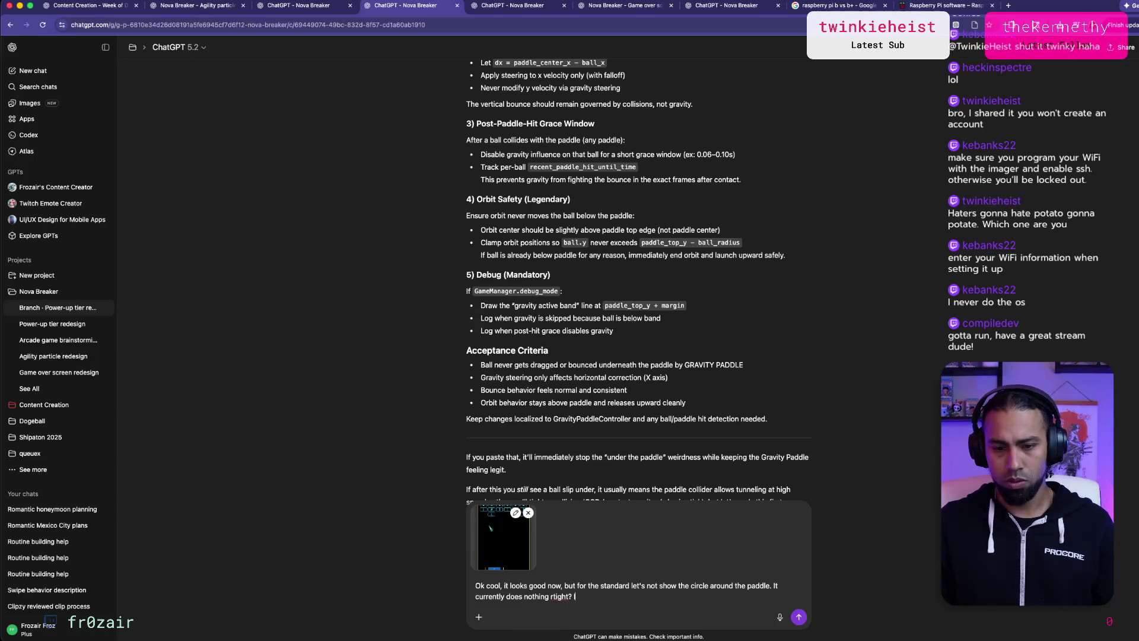
type("It o")
type(" up with the rare and legendary tiers")
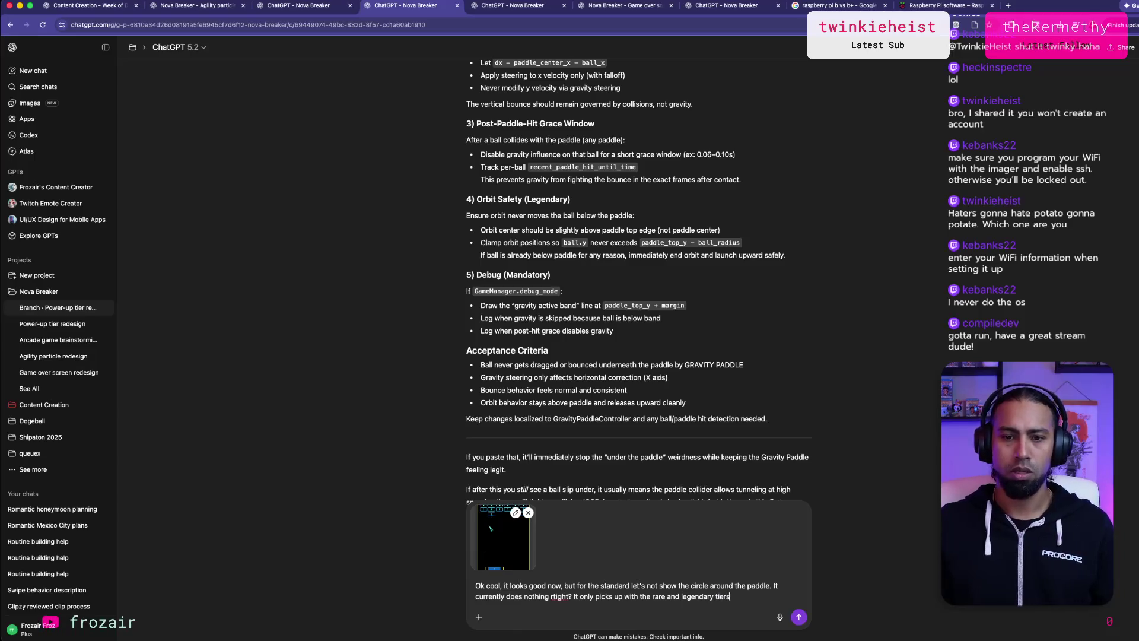
key("Return")
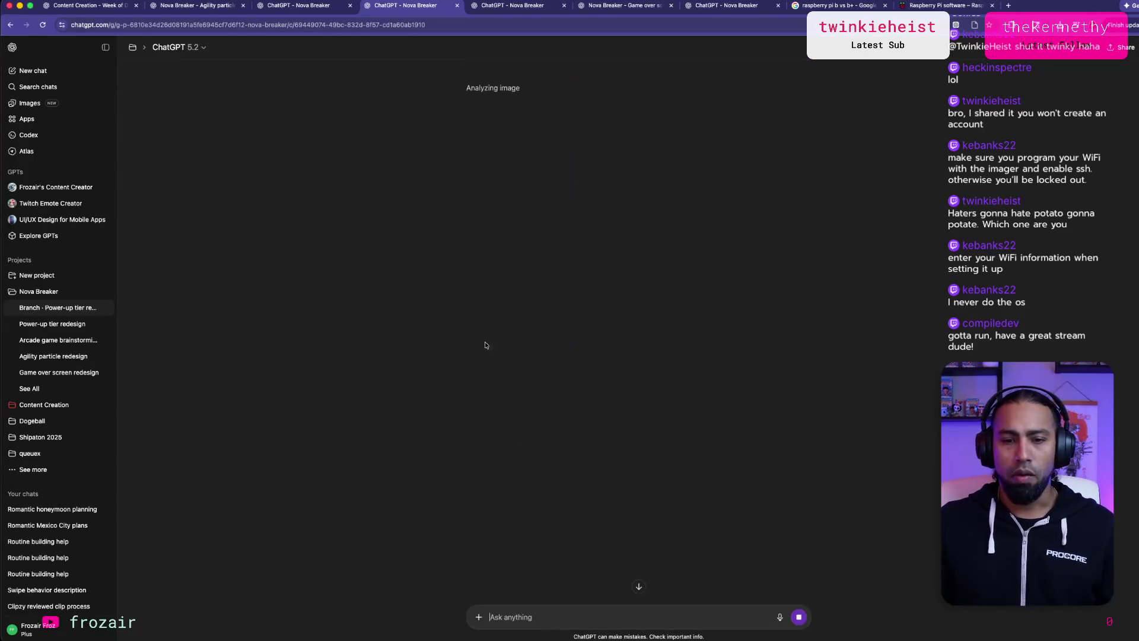
Dismiss Raspberry Pi Imager's completed SD card write.
key("super+Tab")
left_click(412, 337)
left_click(566, 468)
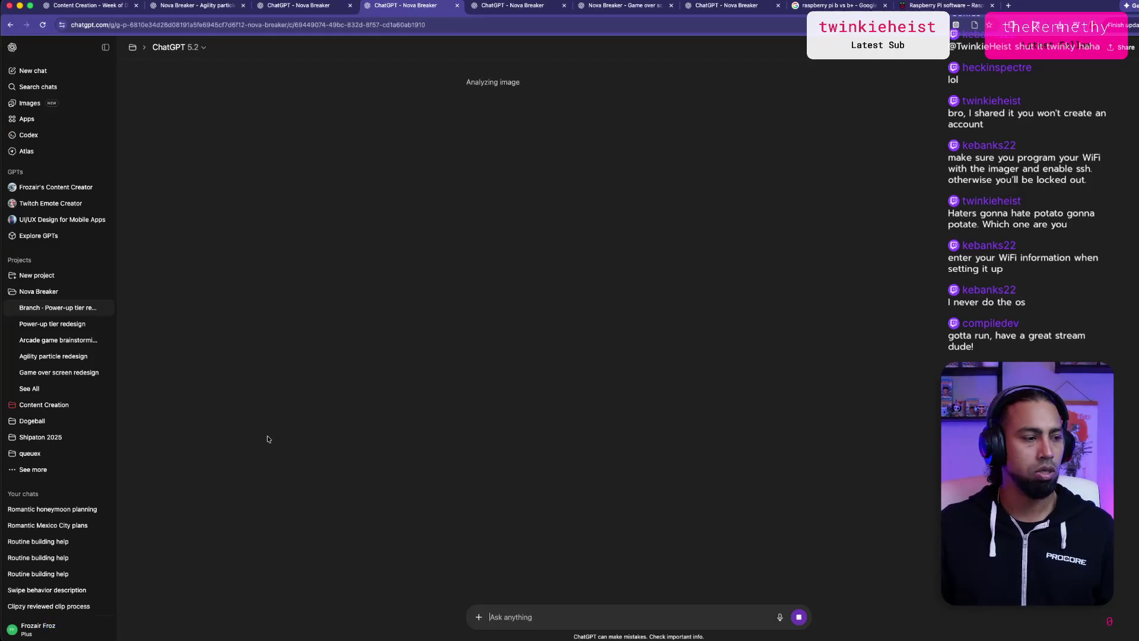
Launch Raspberry Pi Imager again through Spotlight search.
key("super+Tab")
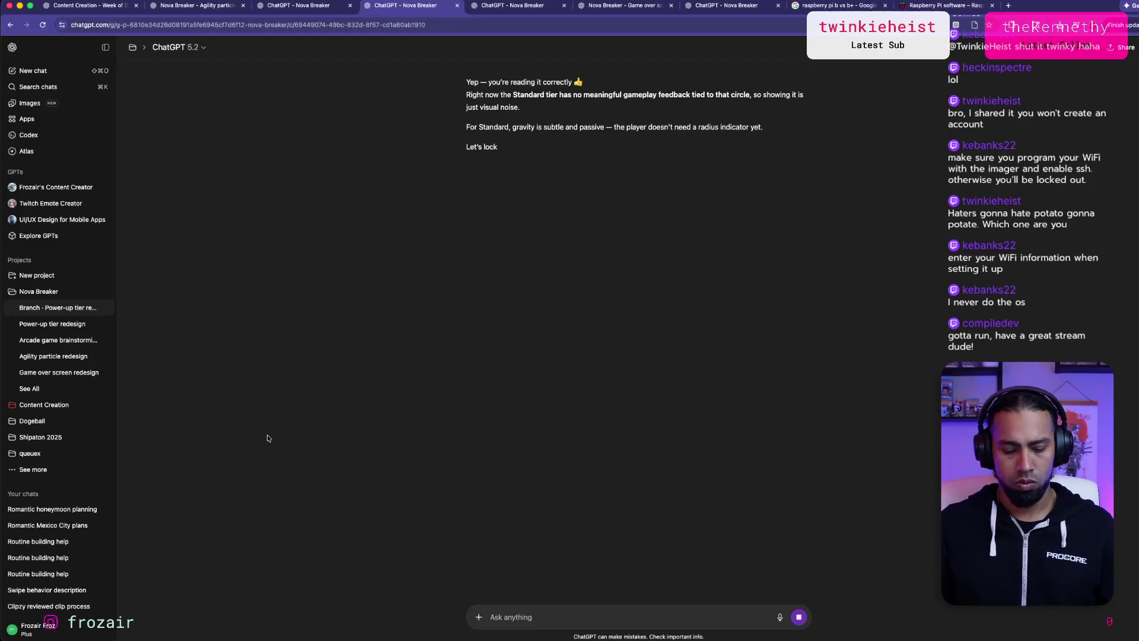
key("super+space")
type("resol")
key("BackSpace")
key("BackSpace")
key("BackSpace")
type("s")
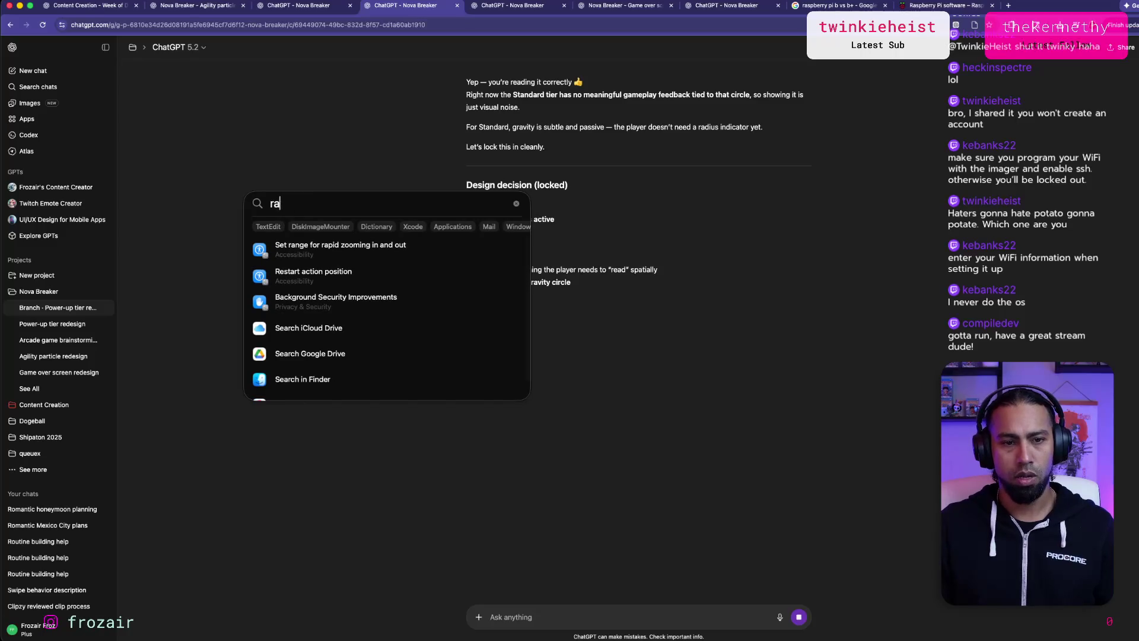
key("Escape")
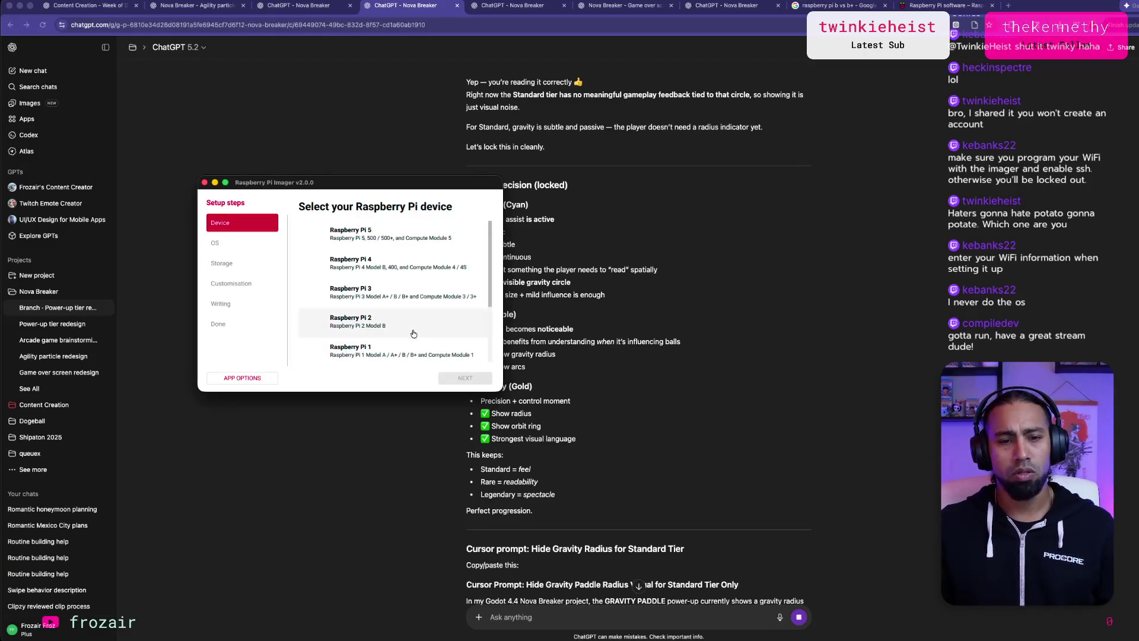
Select Raspberry Pi 3 as the target device and move on to the OS list.
left_click(369, 290)
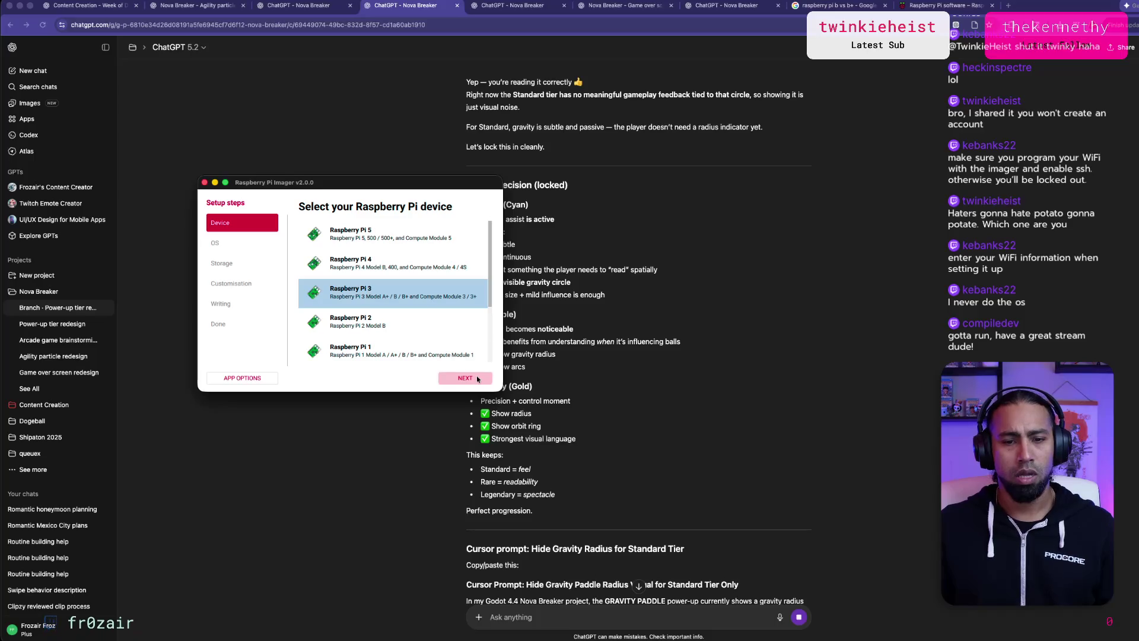
left_click(475, 376)
scroll(396, 325, "down", 5)
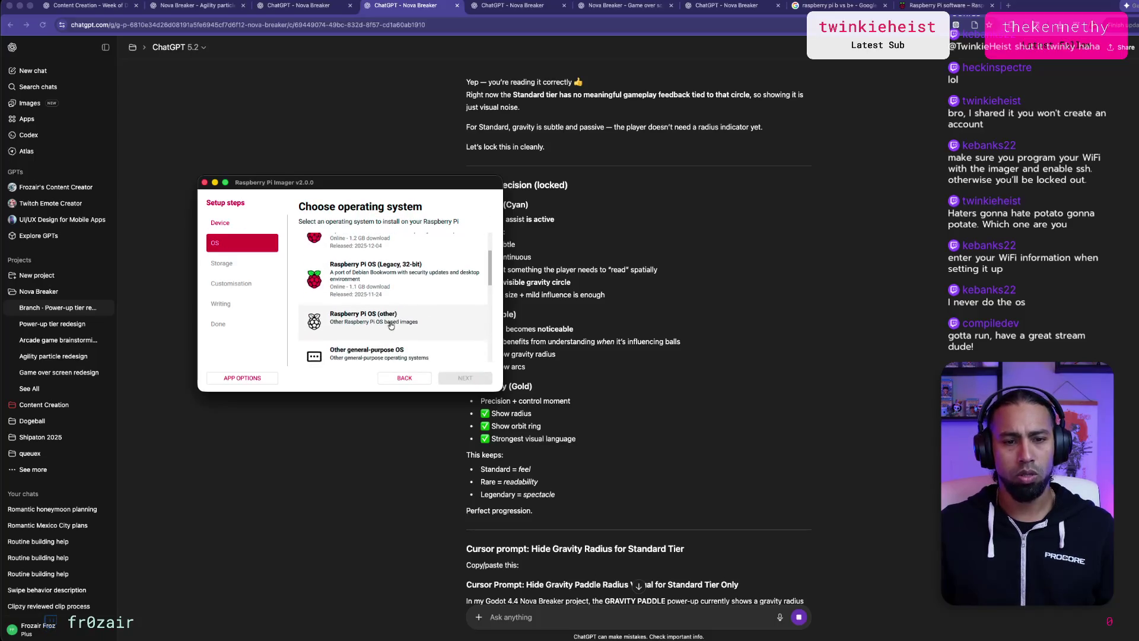
scroll(374, 270, "up", 1)
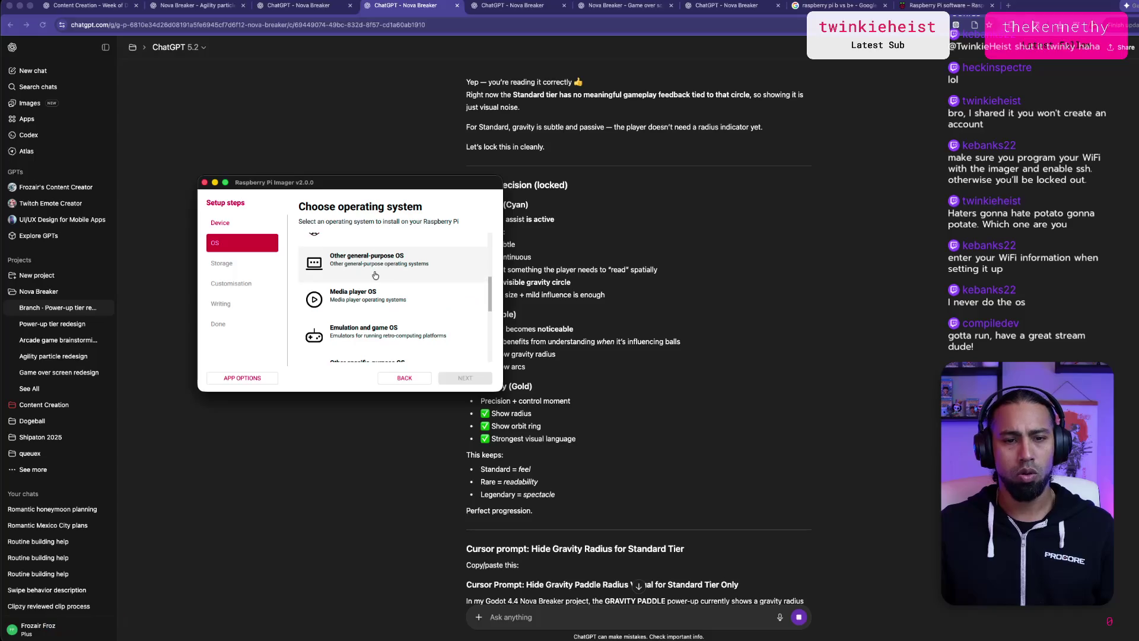
Choose Ubuntu Server 25.10 (64-bit) from Other general-purpose OS and pick the Apple SDXC Reader Media card.
left_click(378, 270)
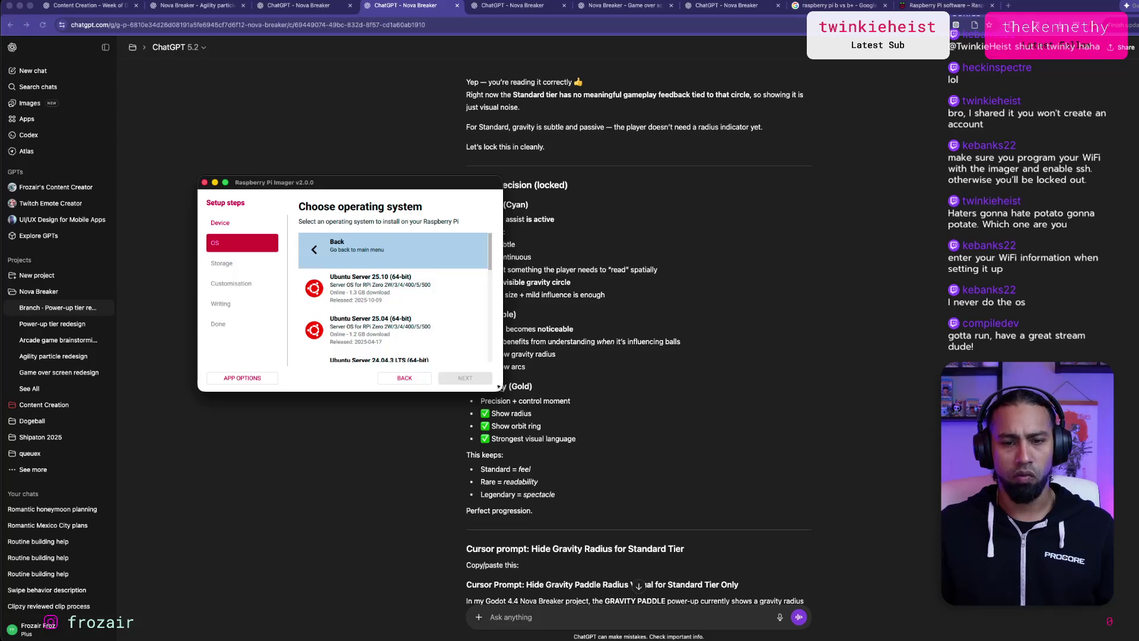
left_click_drag(499, 386, 617, 485)
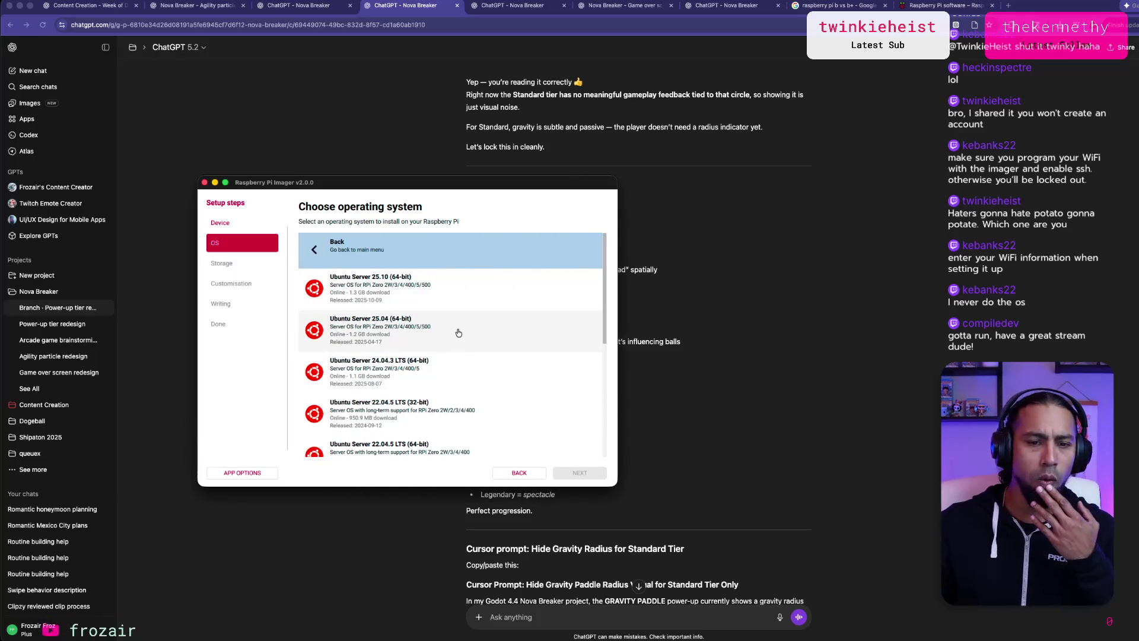
left_click(379, 295)
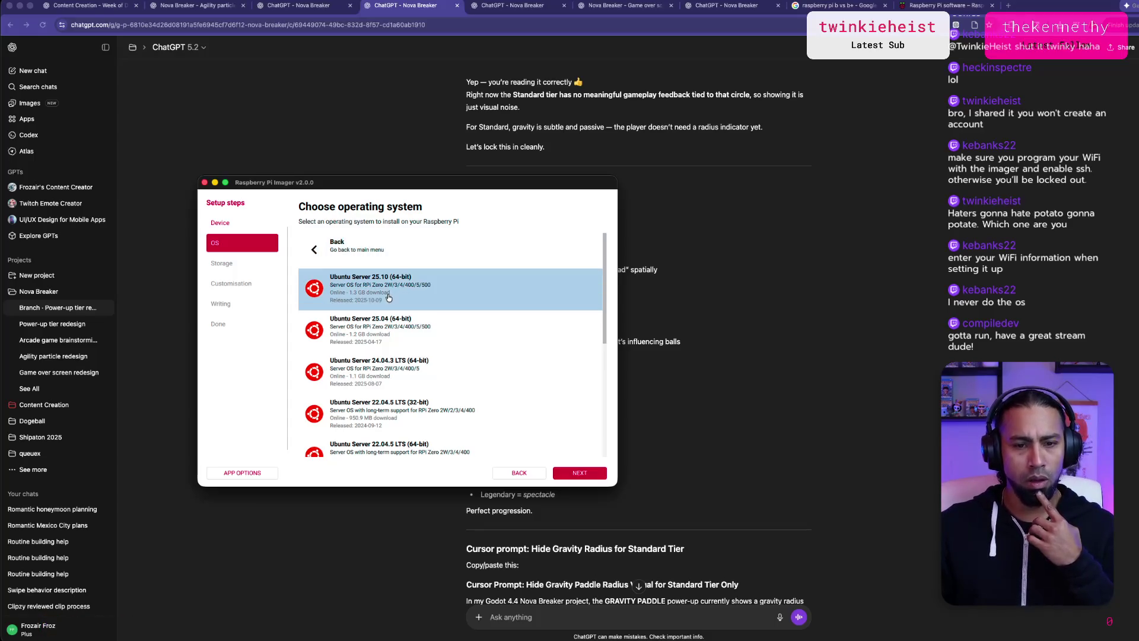
left_click(579, 473)
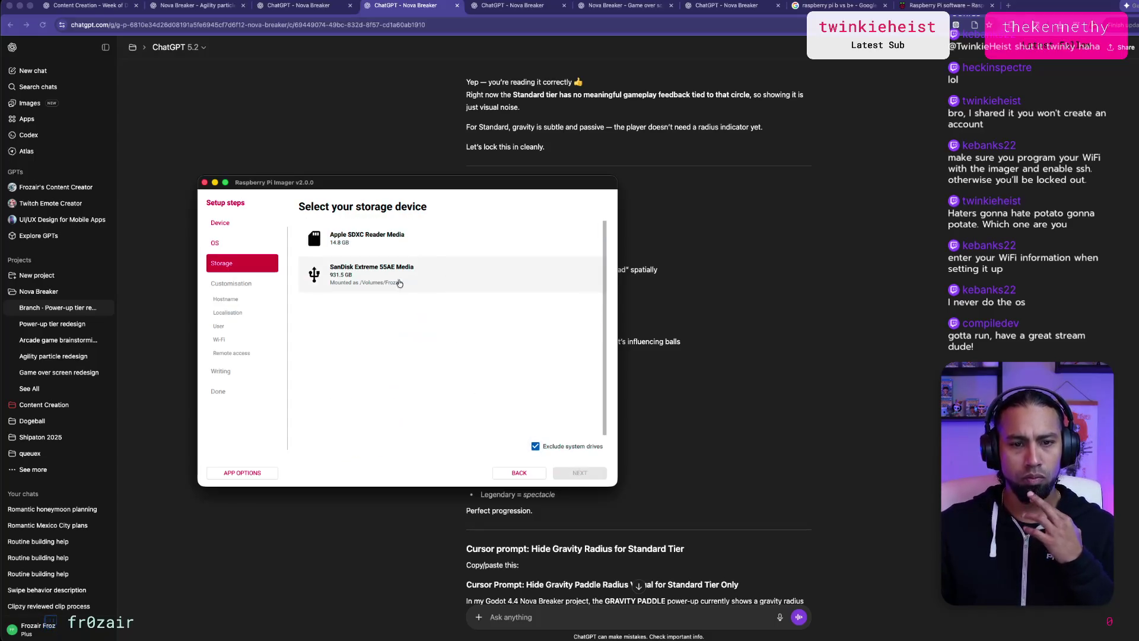
left_click(403, 244)
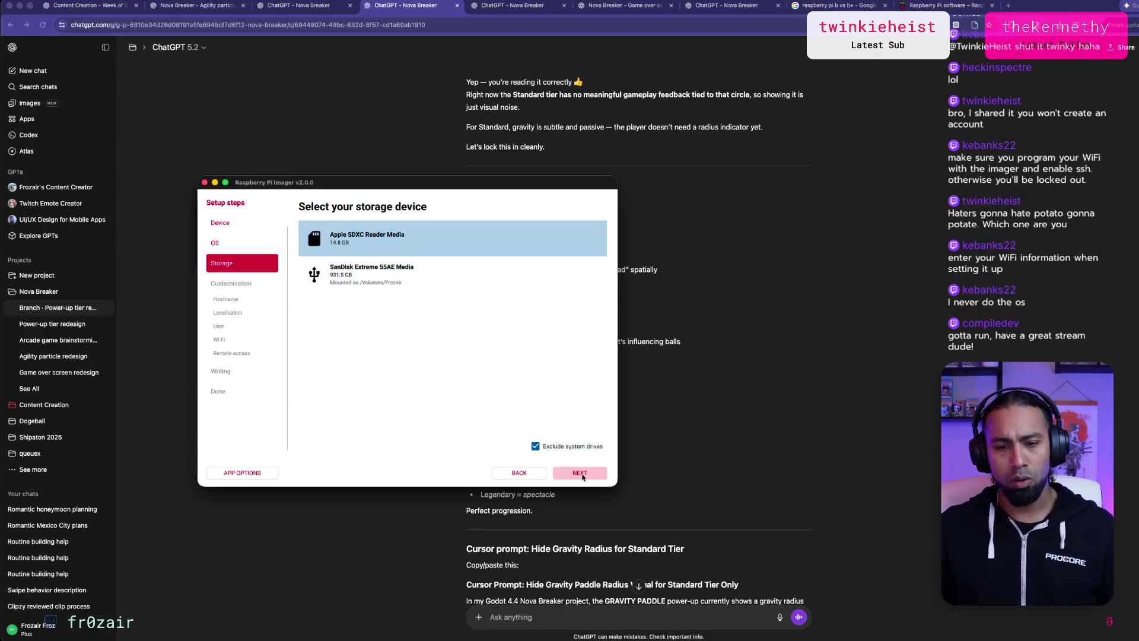
Confirm the SD card and set the Pi's hostname to 'froziardevbox'.
left_click(580, 474)
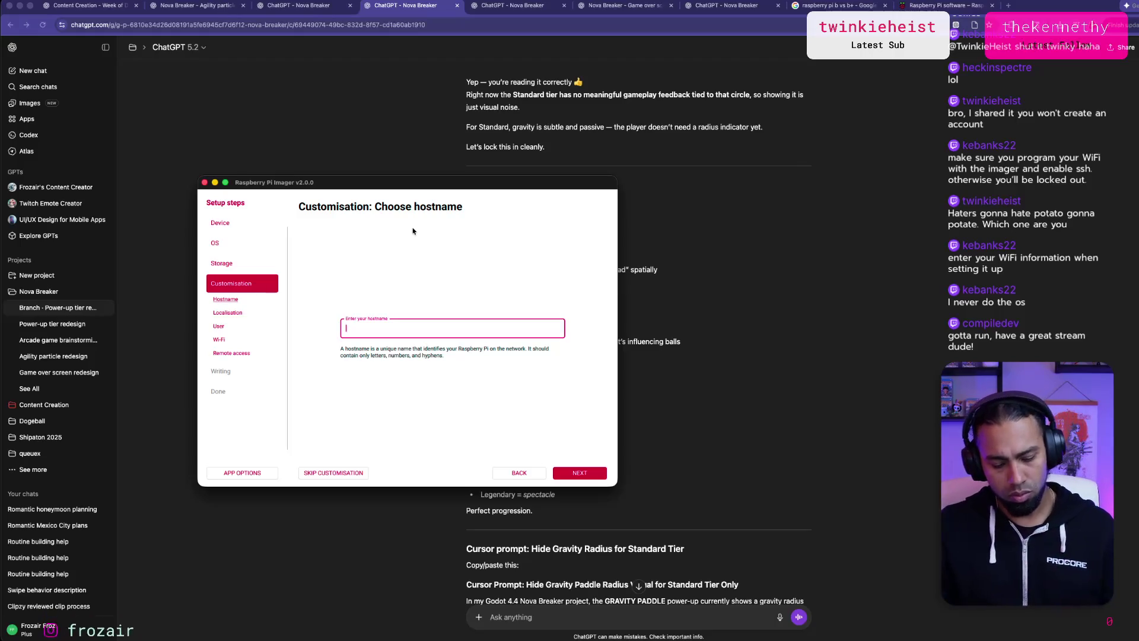
type("froziardev")
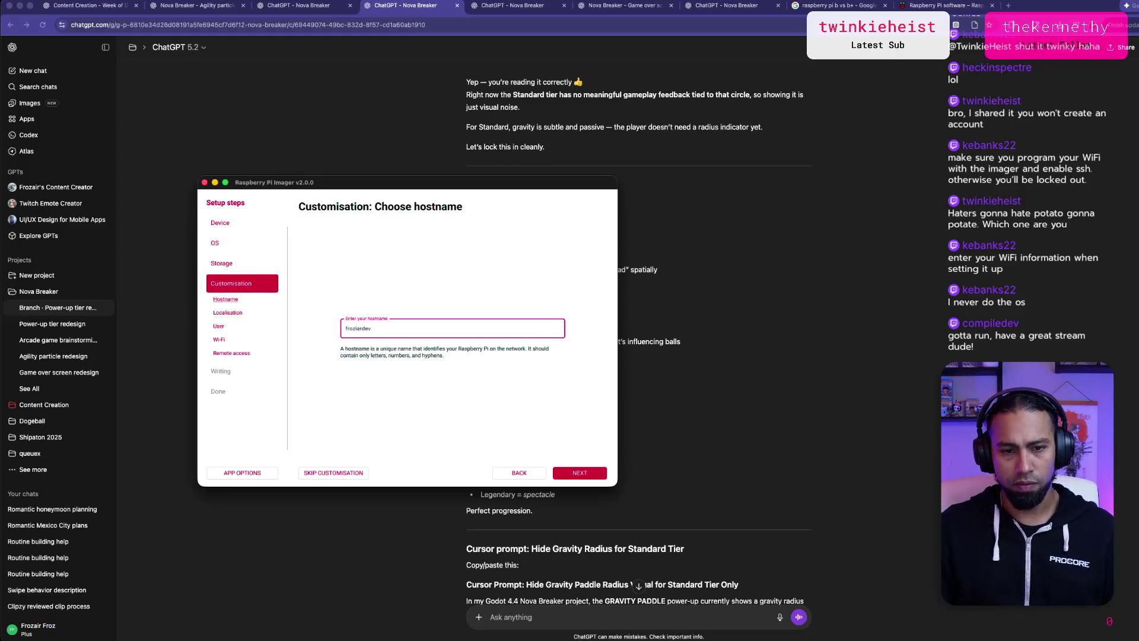
type("box")
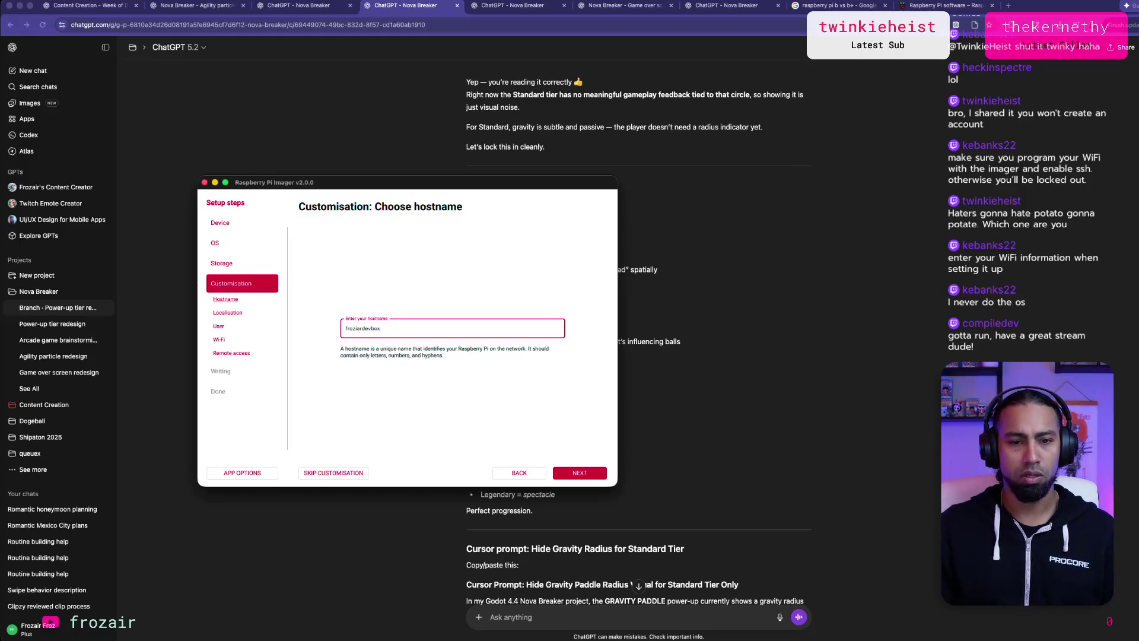
left_click(579, 472)
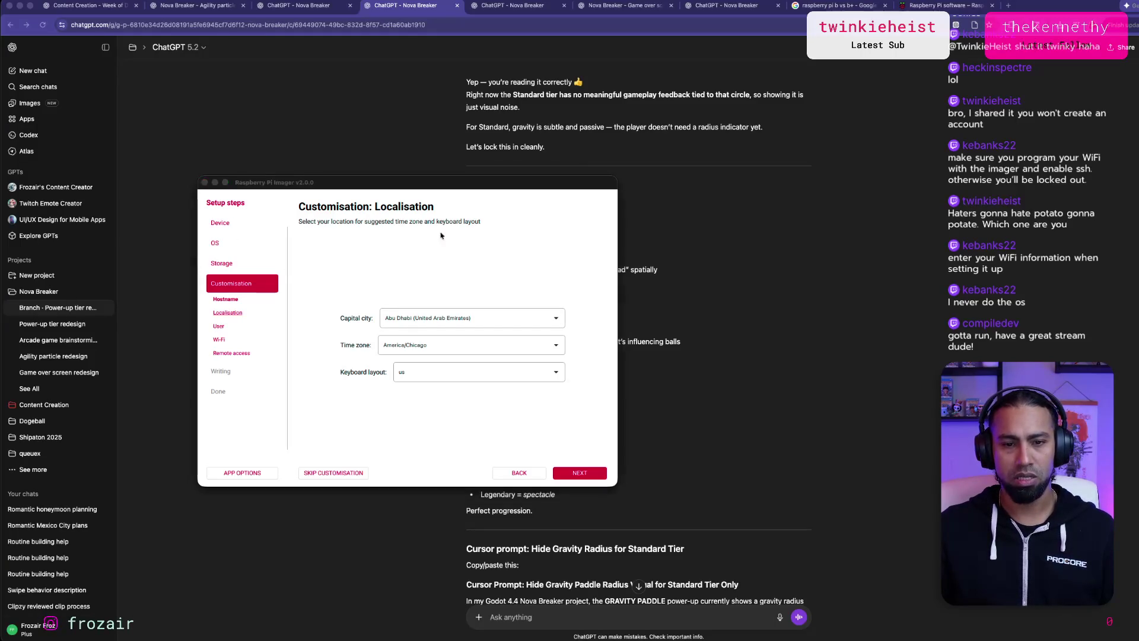
key("super+Tab")
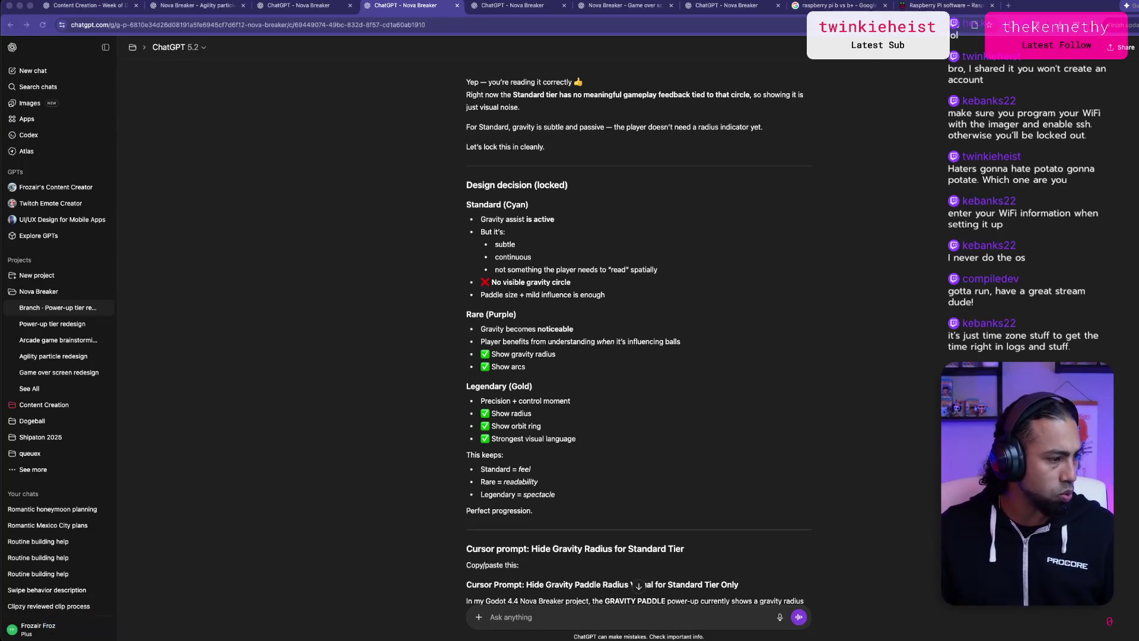
Type 'Add one more thing to that cursor prompt,' and begin asking for more powerful, glowing legendary visuals.
scroll(638, 332, "down", 10)
type("Add one more thing to that cursor prompt")
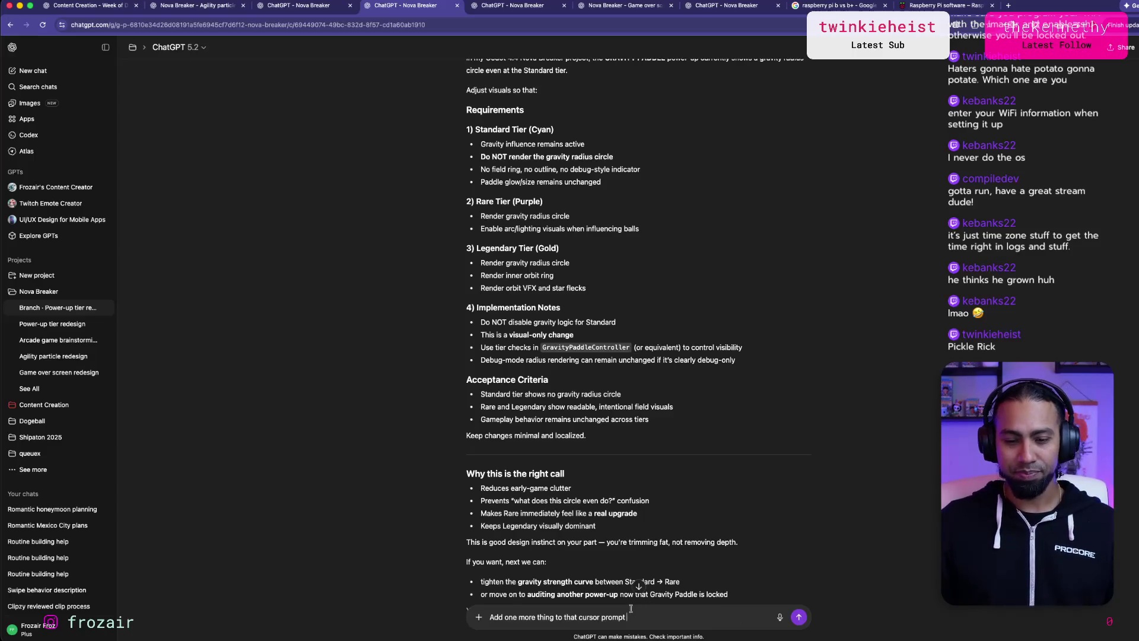
type(", t")
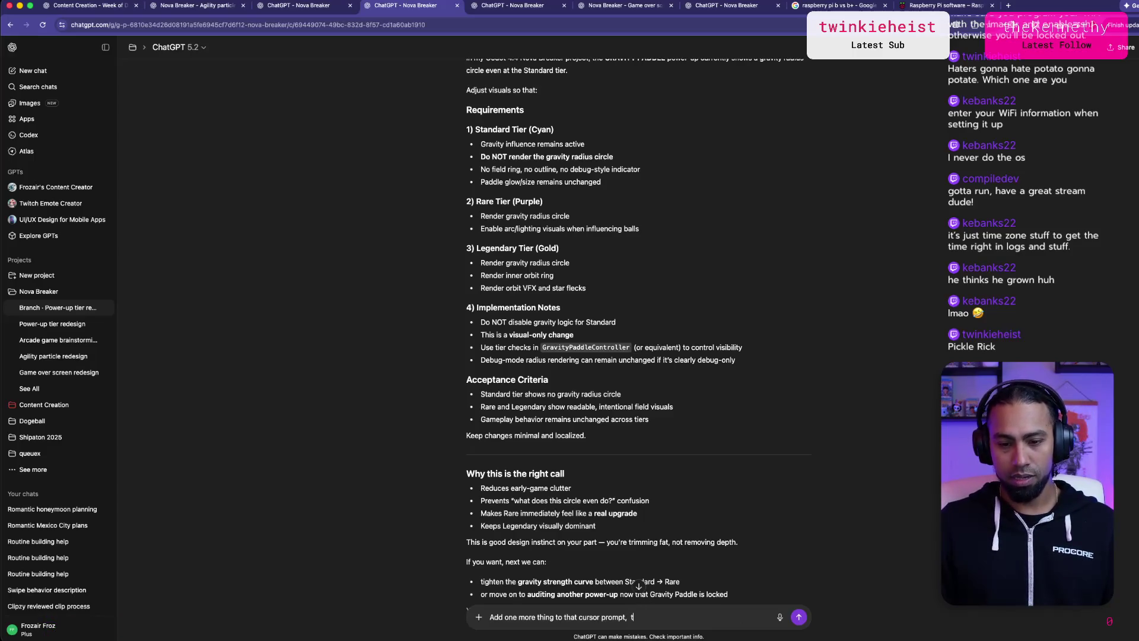
type("dary ")
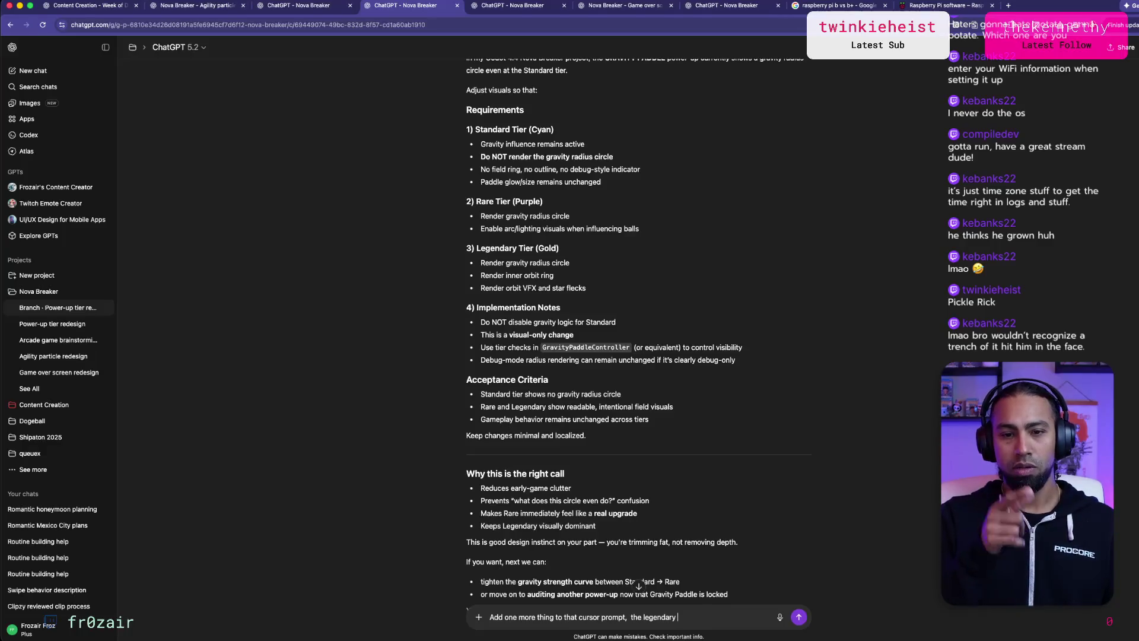
type("ng visuals need to be")
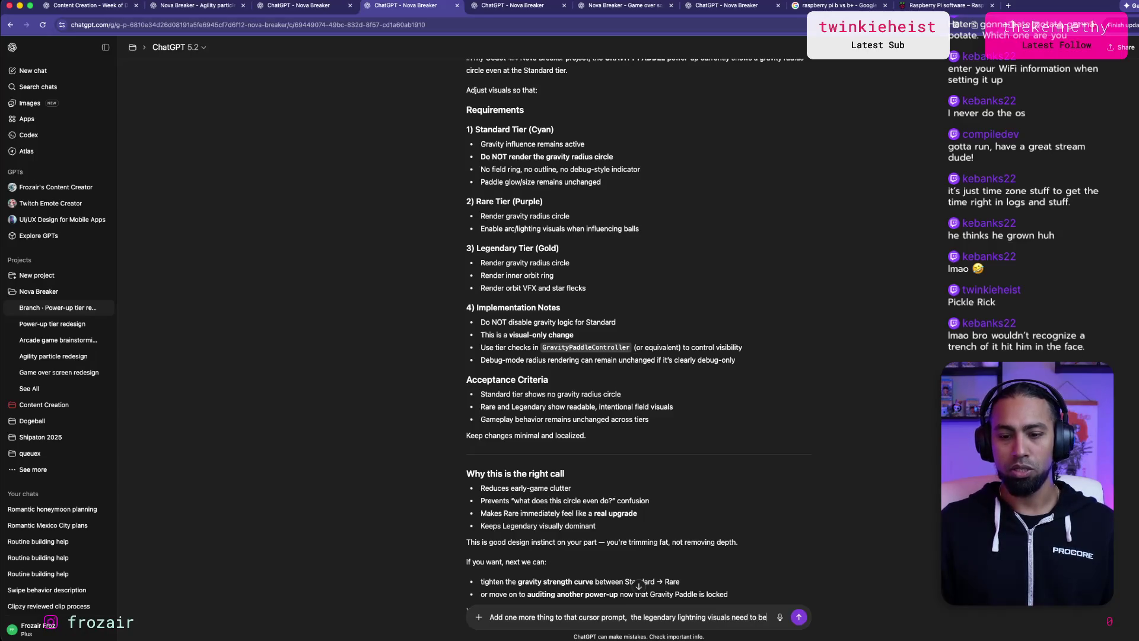
type(" more powerful")
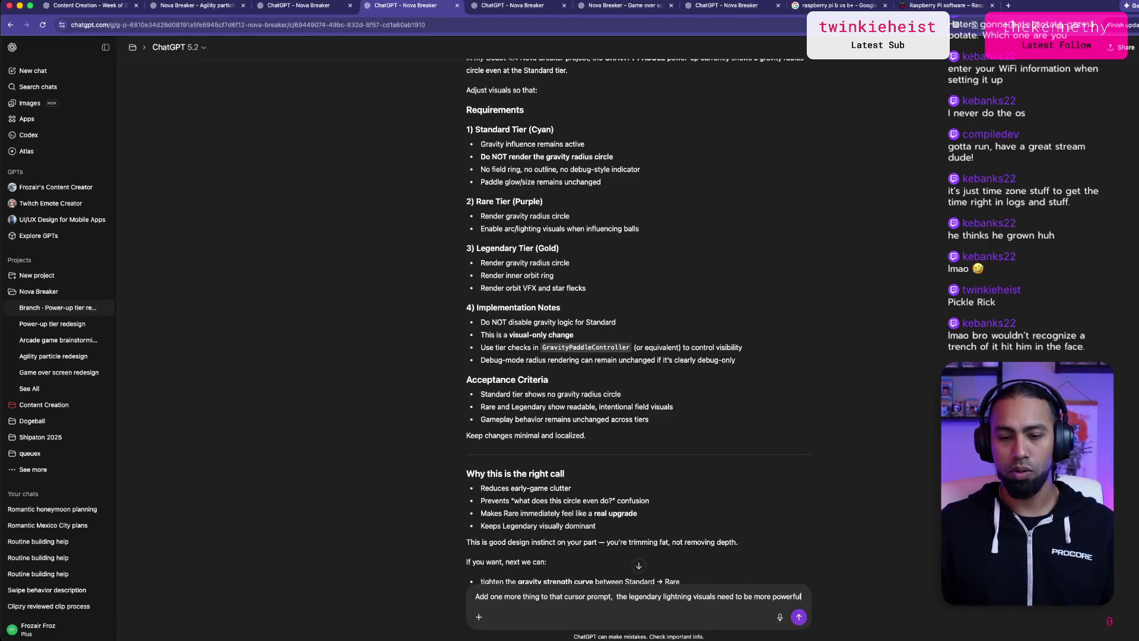
type(" and glowing")
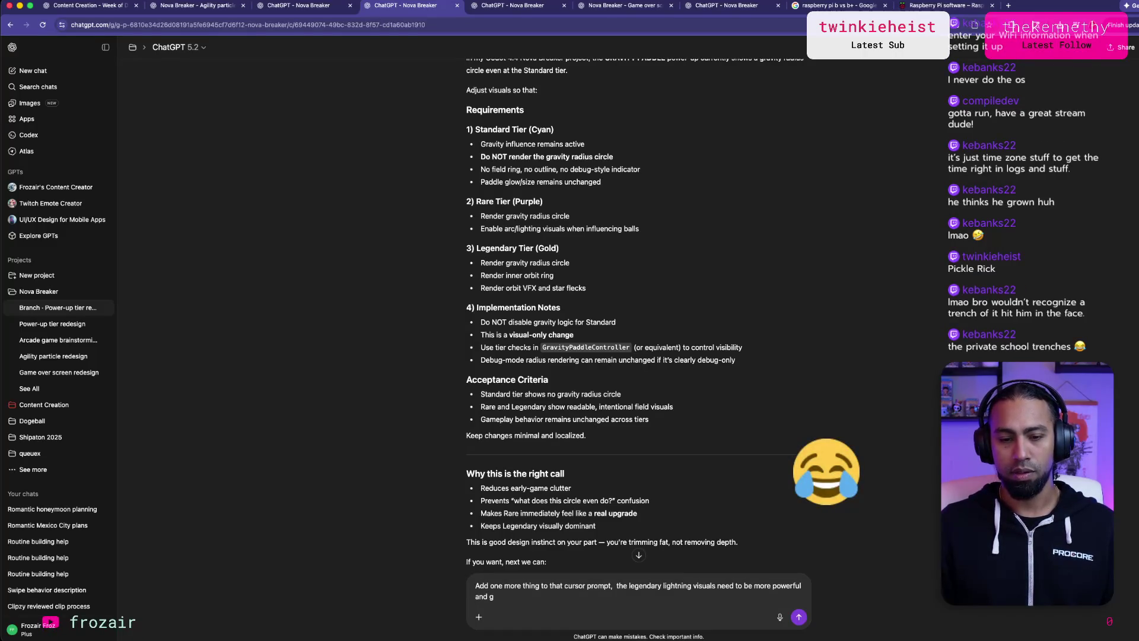
type("lashy")
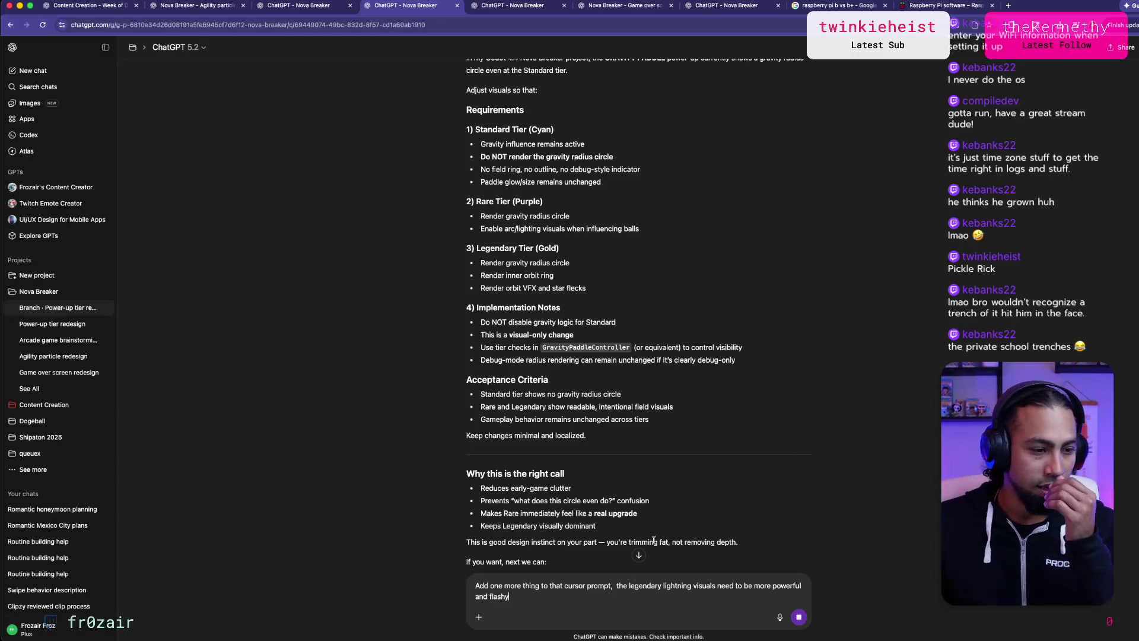
Send the finished request for more powerful and flashy legendary lightning visuals.
key("Return")
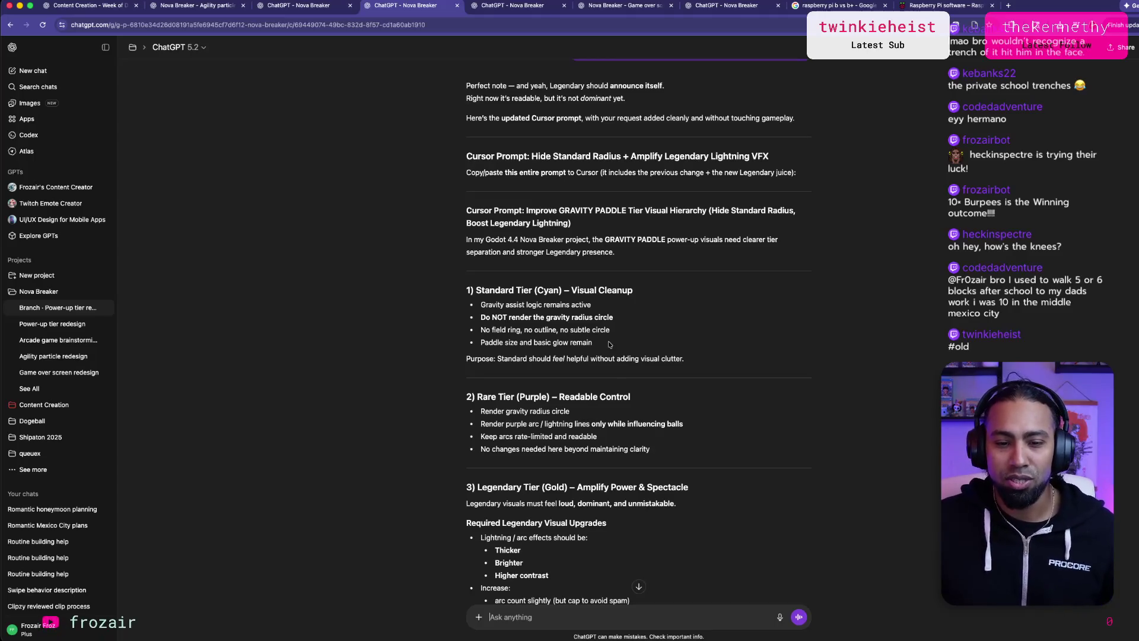
Read through ChatGPT's updated Cursor prompt down to its acceptance criteria.
scroll(589, 410, "down", 5)
scroll(611, 370, "down", 15)
scroll(412, 521, "up", 15)
scroll(411, 521, "up", 5)
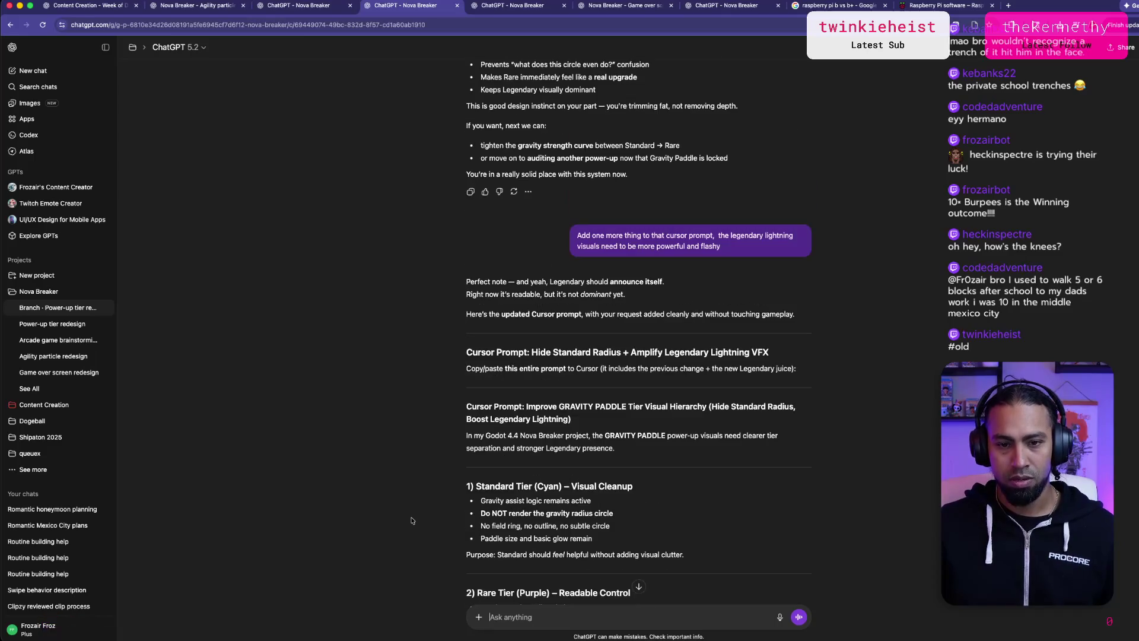
scroll(412, 519, "down", 1)
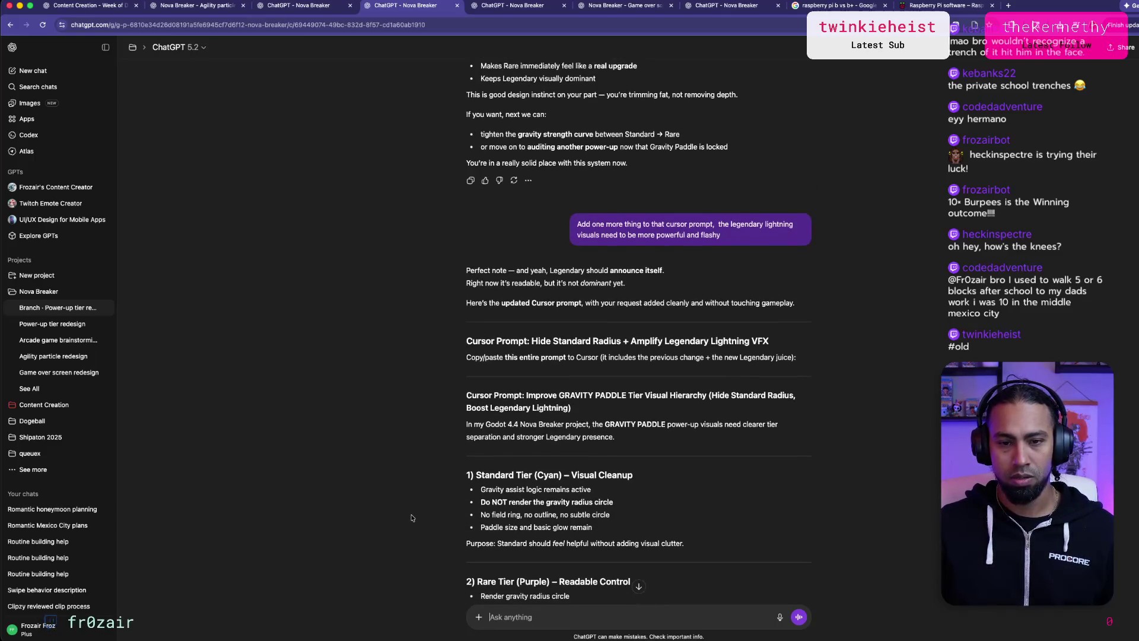
scroll(412, 518, "down", 12)
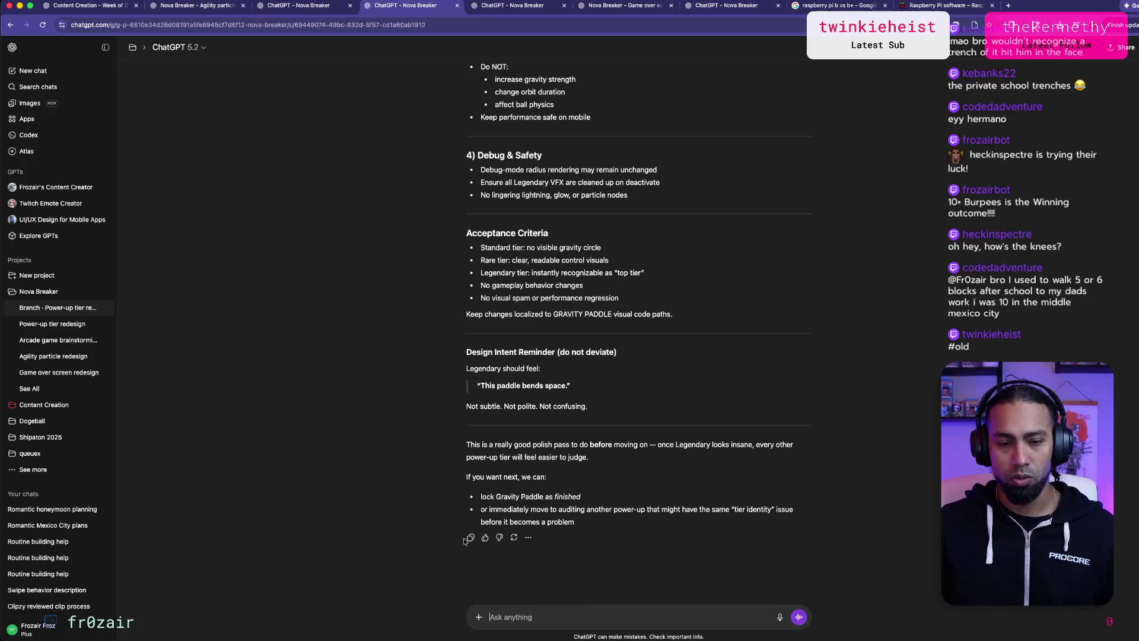
key("super+Tab")
key("super+Tab")
key("super+Tab")
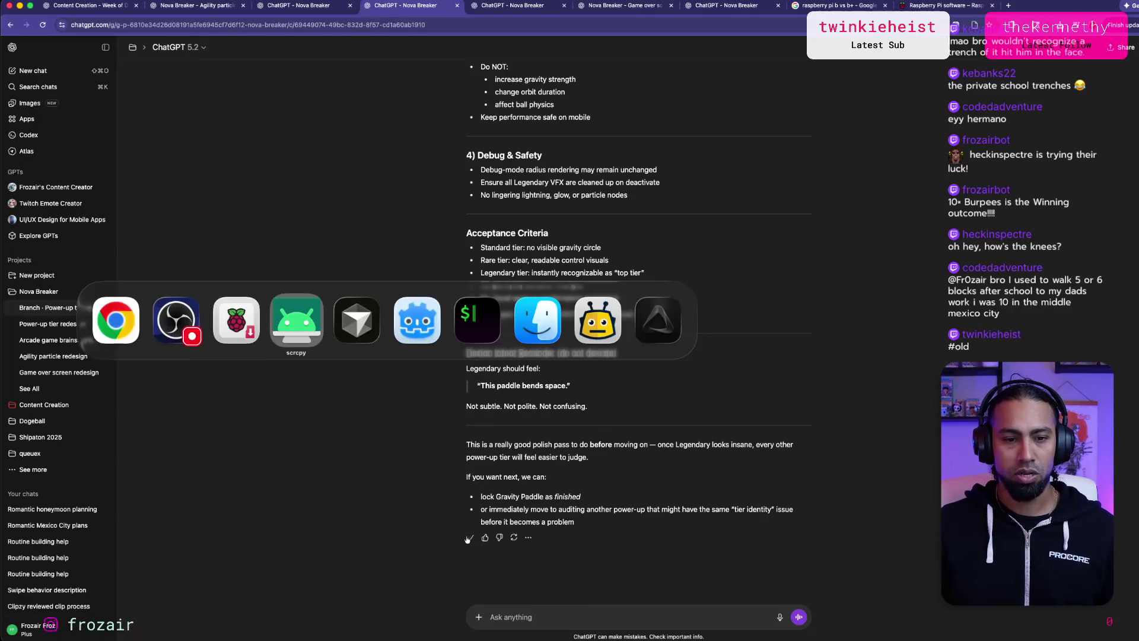
Copy the updated 'Hide Standard Radius + Amplify Legendary Lightning VFX' prompt and submit it to Cursor's agent.
left_click(469, 538)
key("super+Tab")
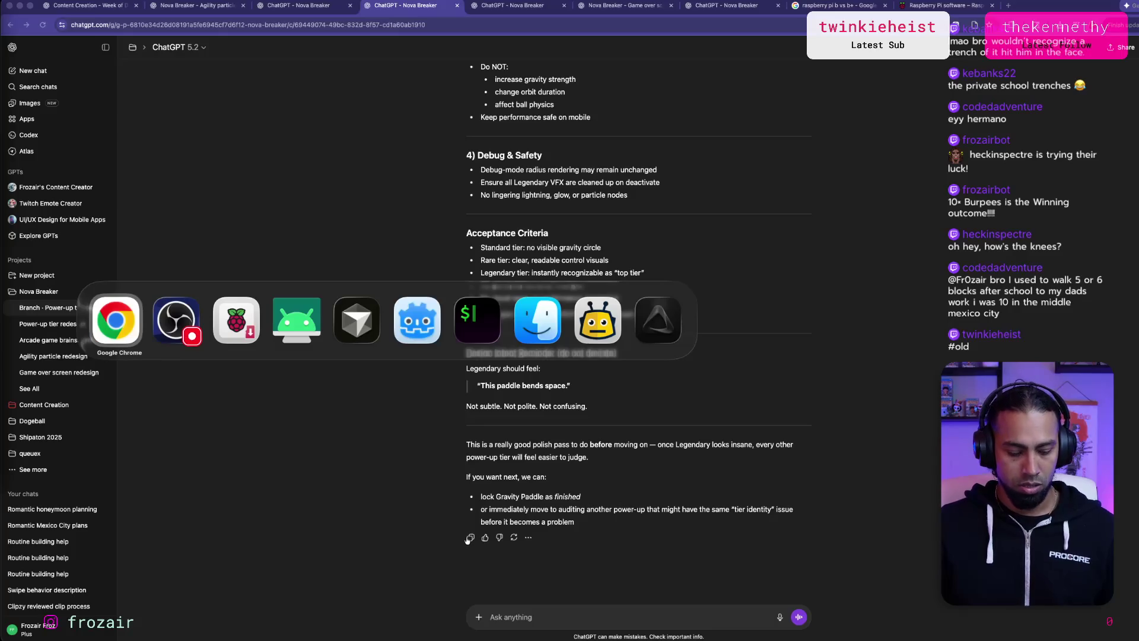
key("super+Tab")
key("super+Tab")
key("super+Tab")
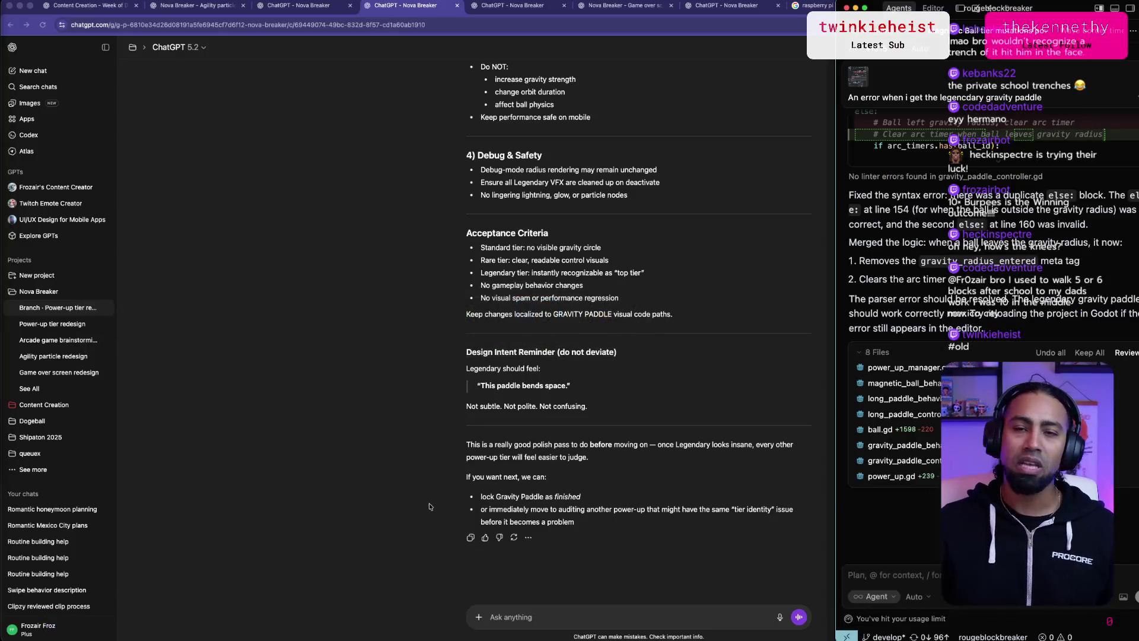
key("super+Tab")
key("super+Tab")
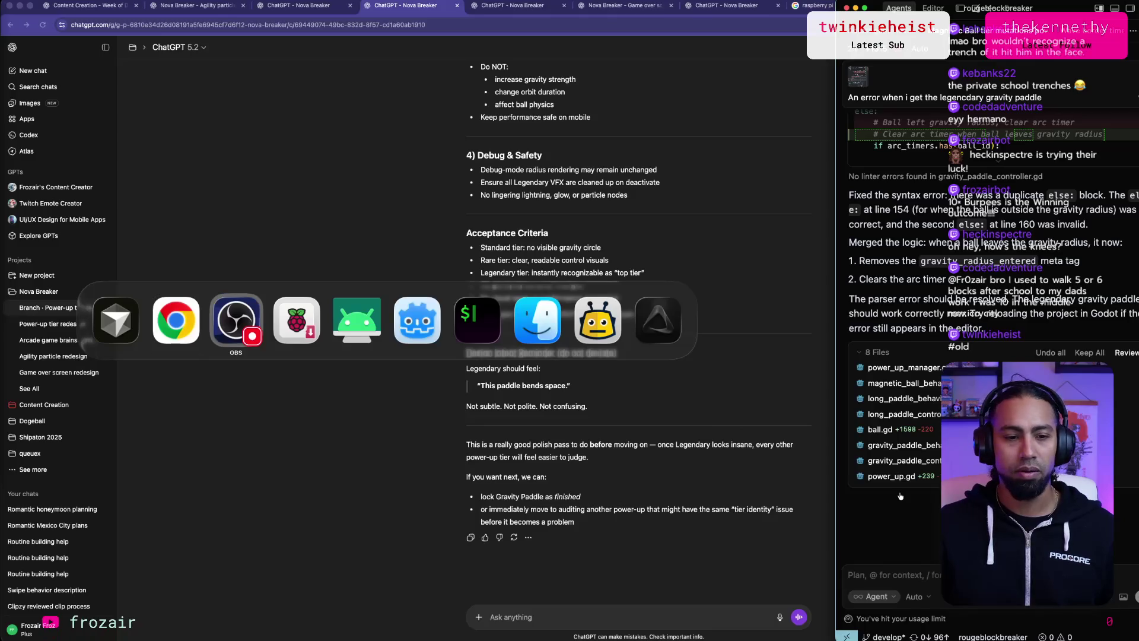
key("super+Tab")
key("super+Tab")
key("super+Tab")
key("super+Tab")
key("super+Tab")
key("super+Tab")
key("super+Tab")
key("super+Tab")
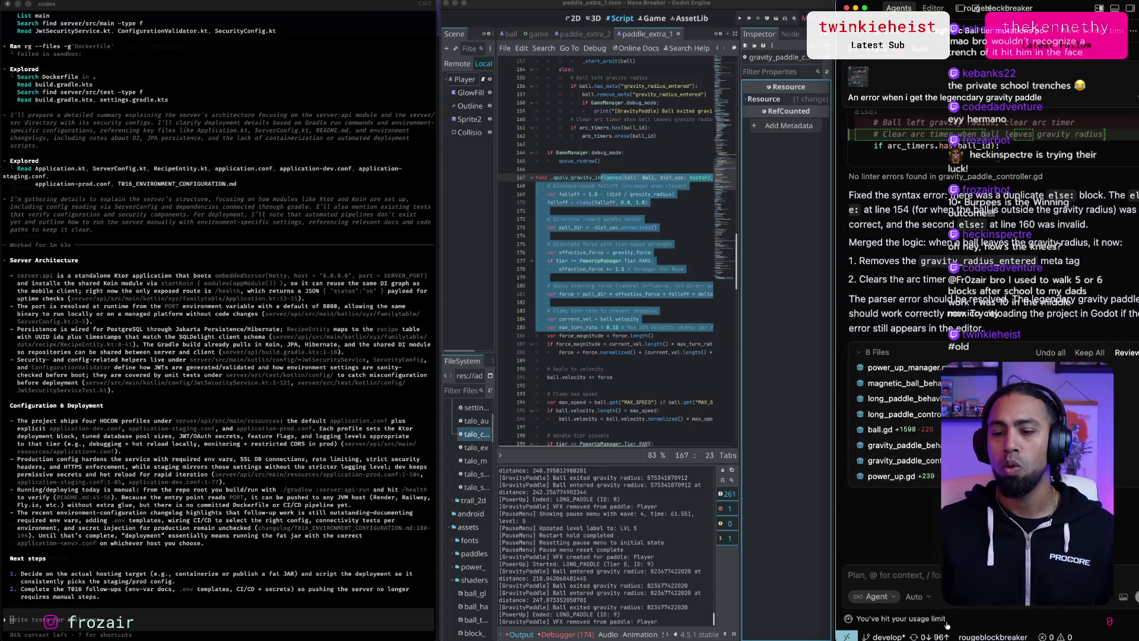
key("super+v")
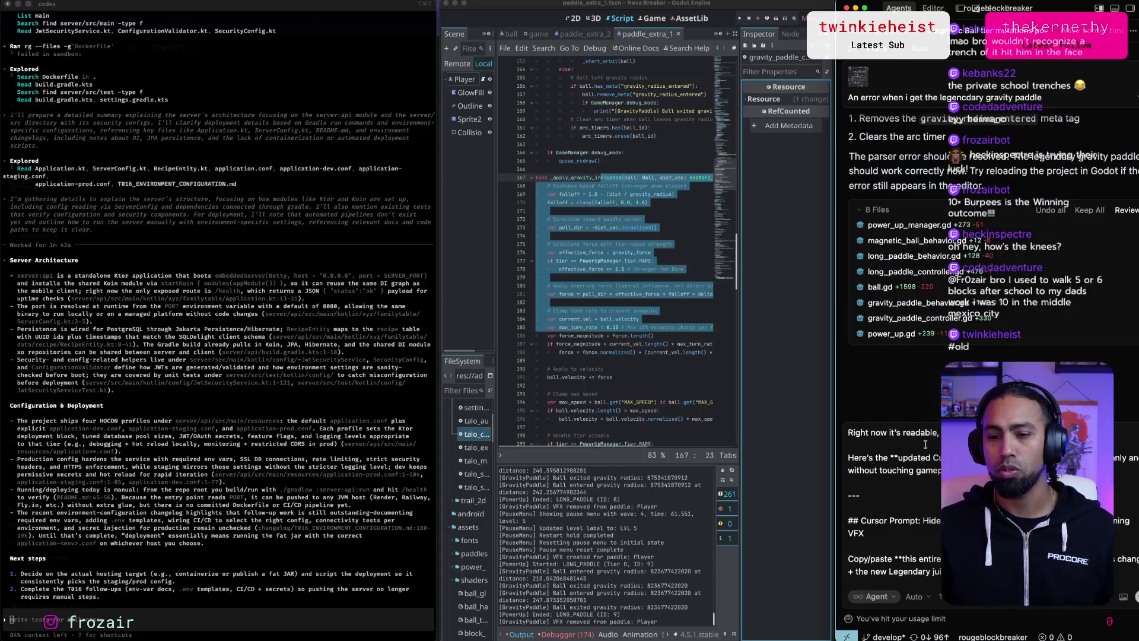
scroll(883, 528, "up", 1)
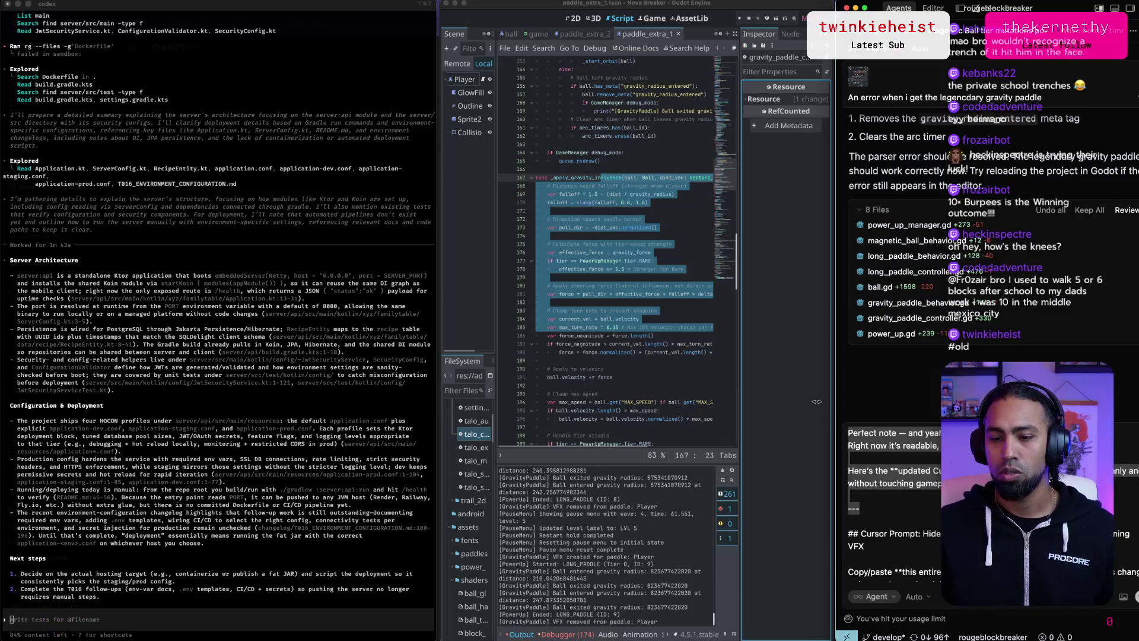
key("super+n")
Check the agent's progress and the SD card write, then bring the Codex terminal forward.
left_click(906, 101)
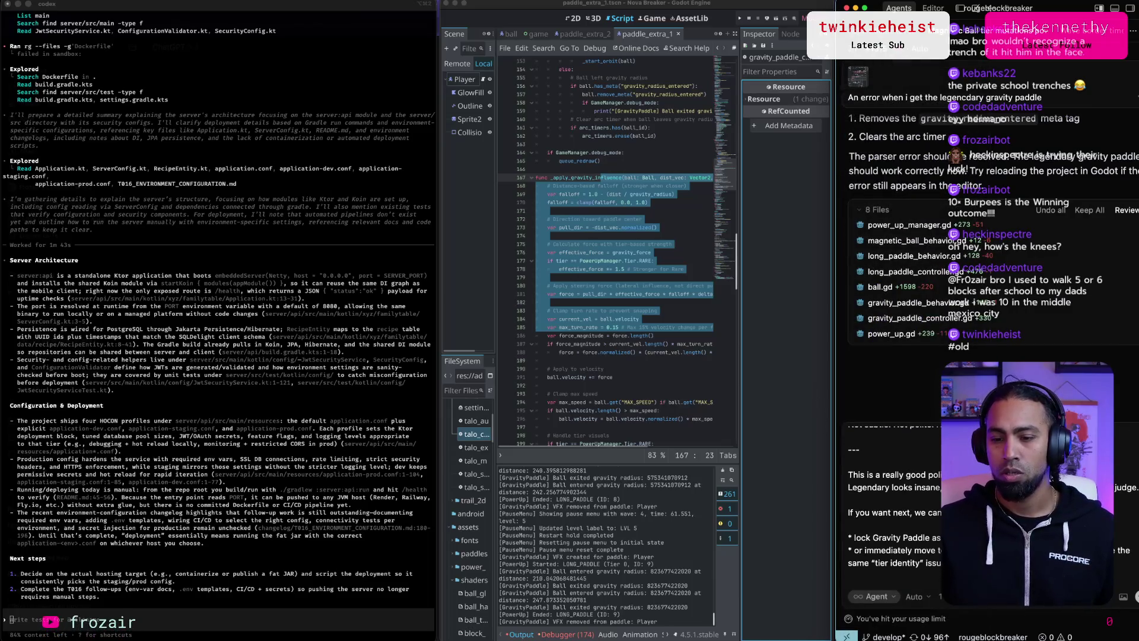
key("super+Tab")
key("super+Tab")
key("super+Tab")
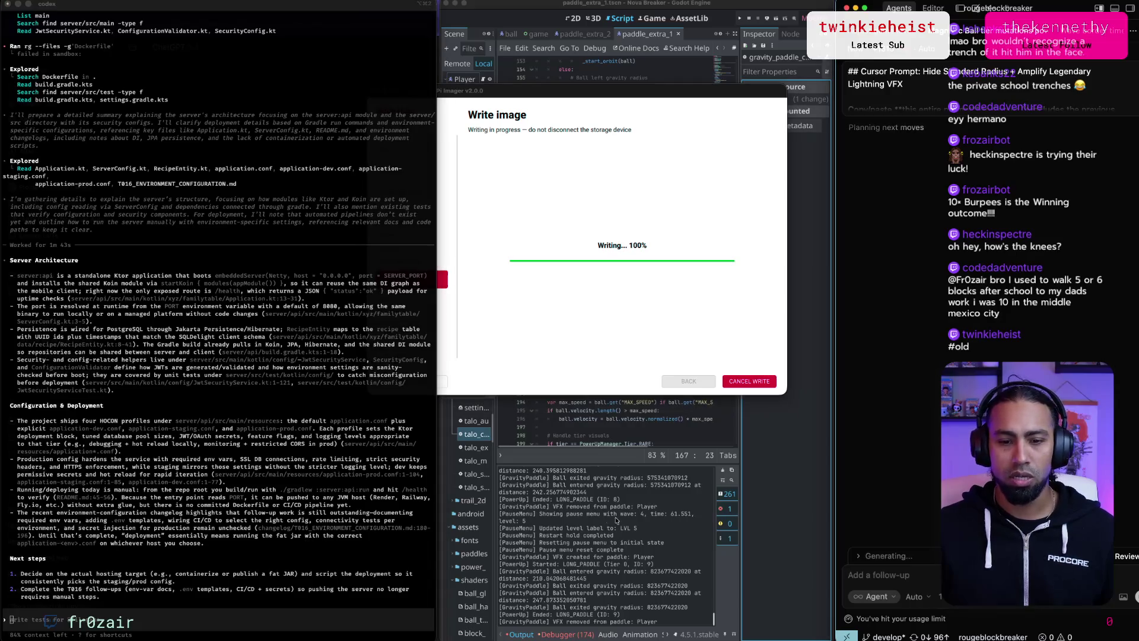
left_click(798, 478)
left_click(250, 457)
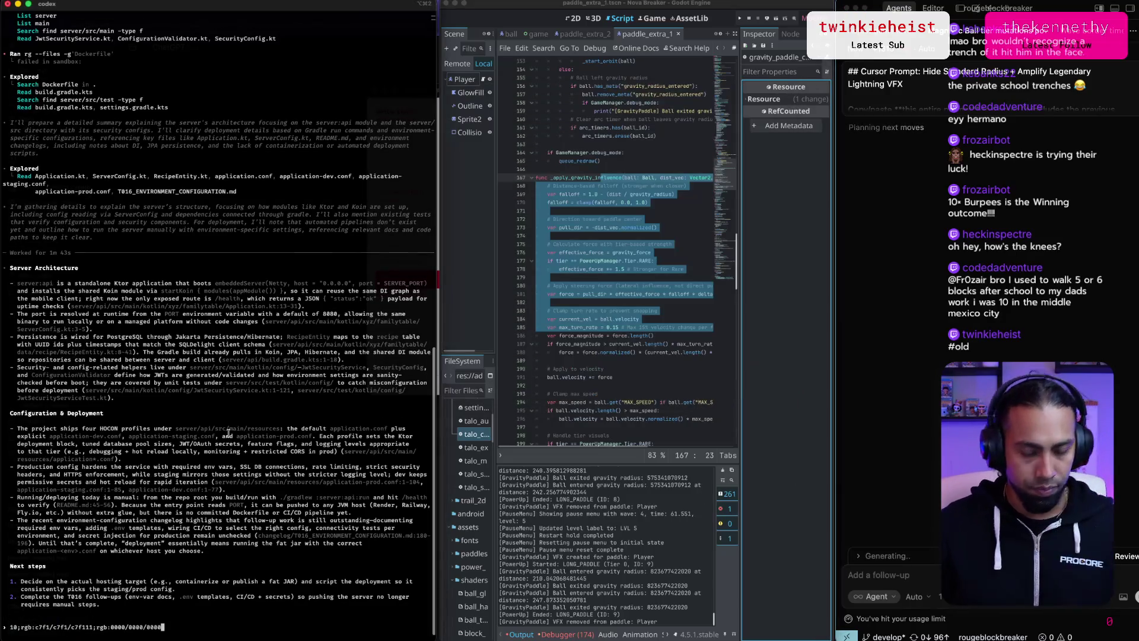
Resize the Codex terminal against Godot's docks and scroll to the architecture summary.
left_click_drag(439, 415, 545, 415)
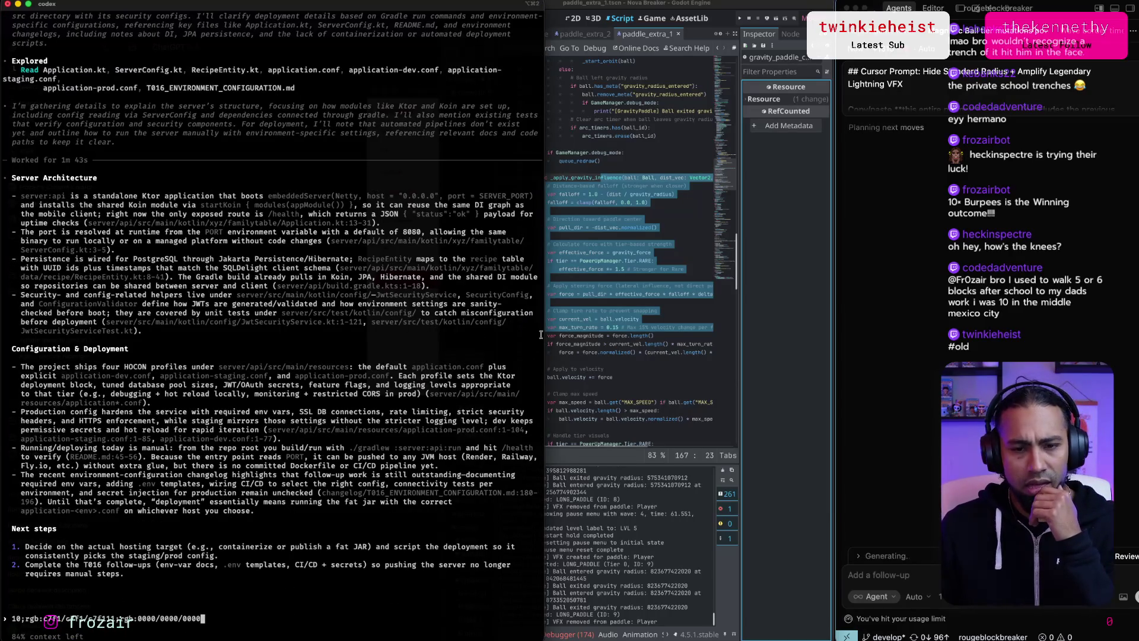
left_click_drag(545, 330, 443, 343)
scroll(295, 339, "up", 10)
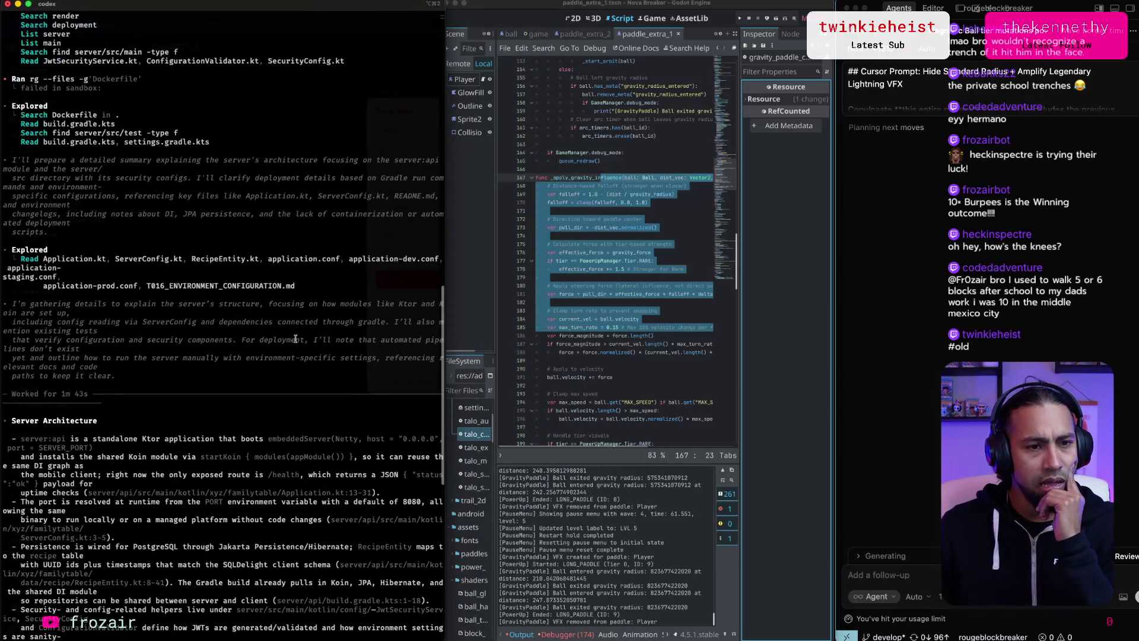
scroll(295, 339, "down", 2)
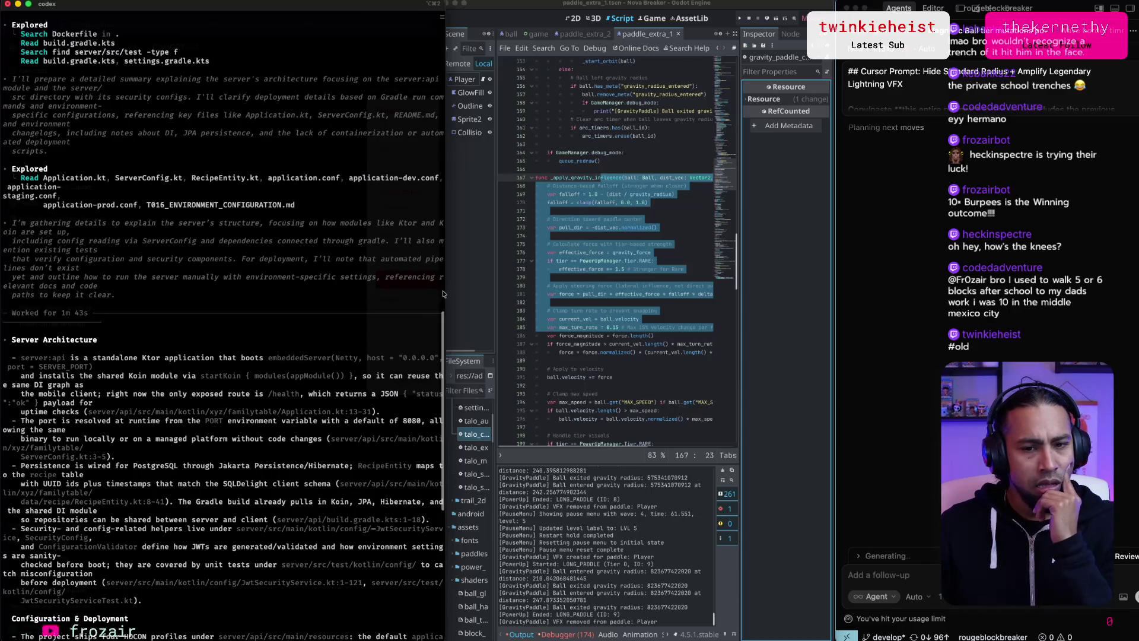
mouse_move(445, 291)
left_mouse_down()
mouse_move(621, 295)
mouse_move(572, 297)
left_mouse_up()
scroll(401, 321, "down", 1)
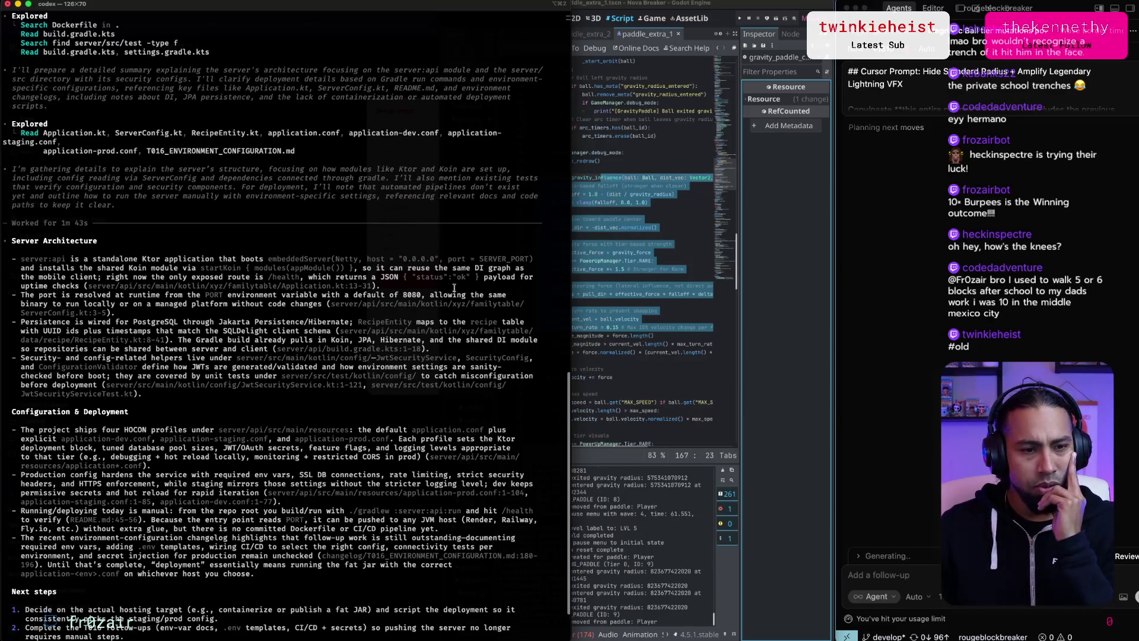
scroll(455, 287, "down", 2)
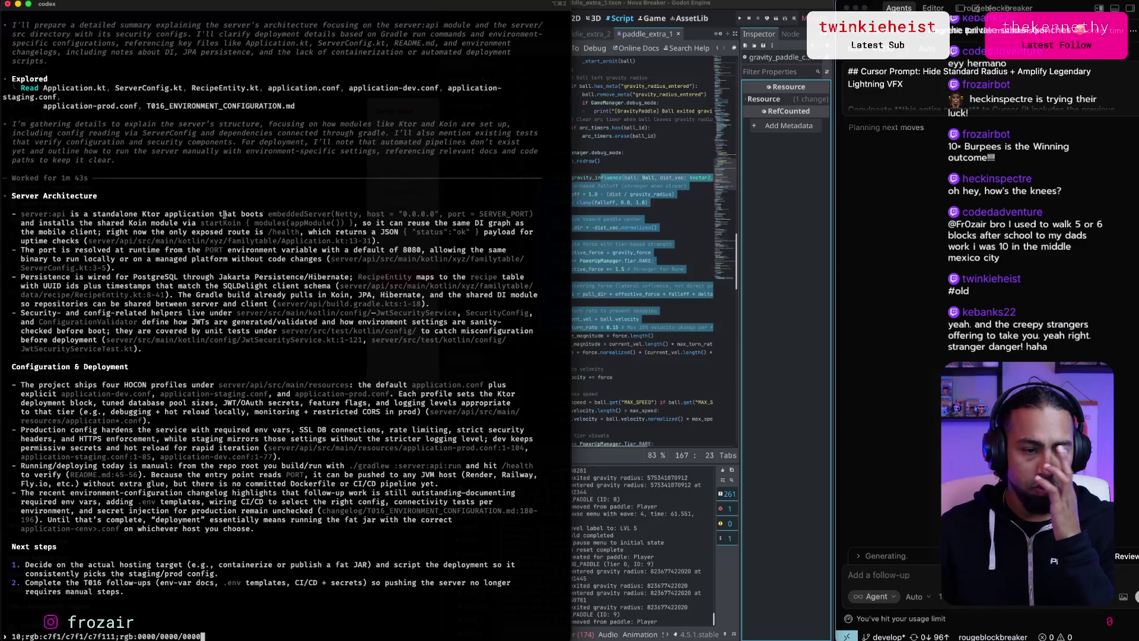
Highlight the /health route, status ok response, uptime checks reference, PostgreSQL and Jakarta in the summary.
double_click(285, 231)
scroll(432, 217, "down", 1)
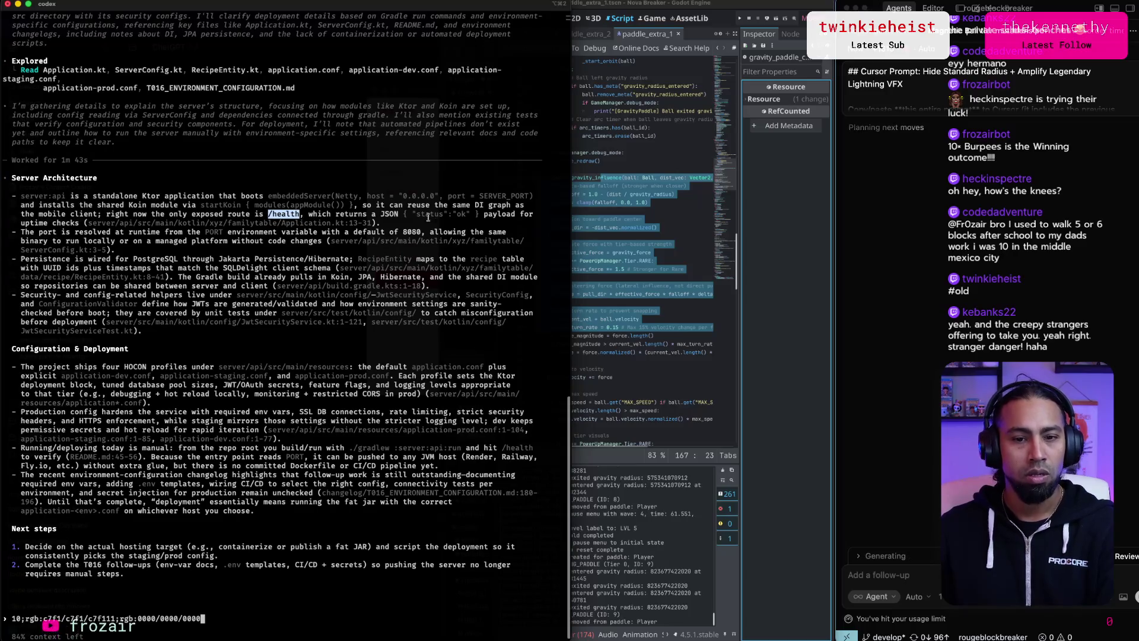
left_click_drag(426, 214, 484, 214)
mouse_move(34, 223)
left_mouse_down()
mouse_move(498, 223)
mouse_move(380, 224)
left_mouse_up()
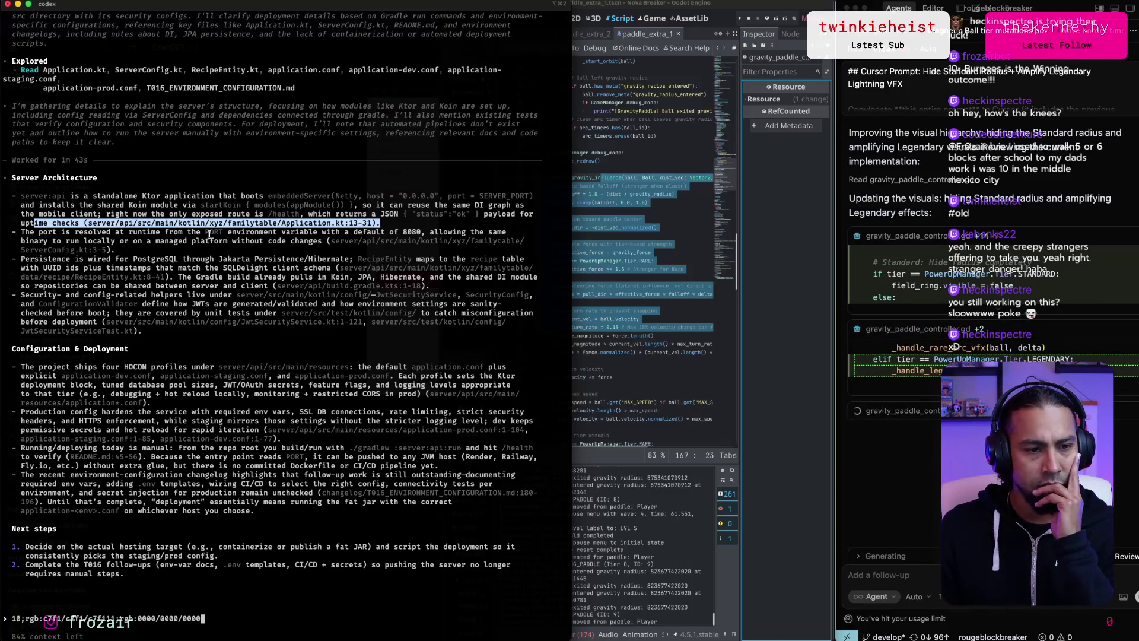
double_click(149, 259)
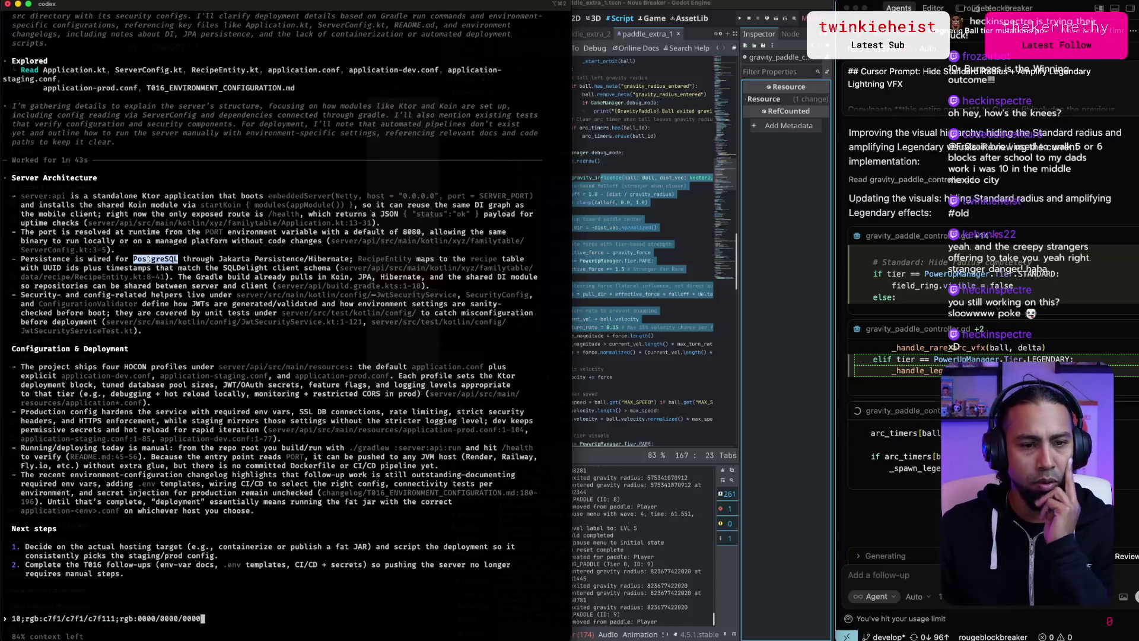
double_click(234, 260)
left_click(292, 257)
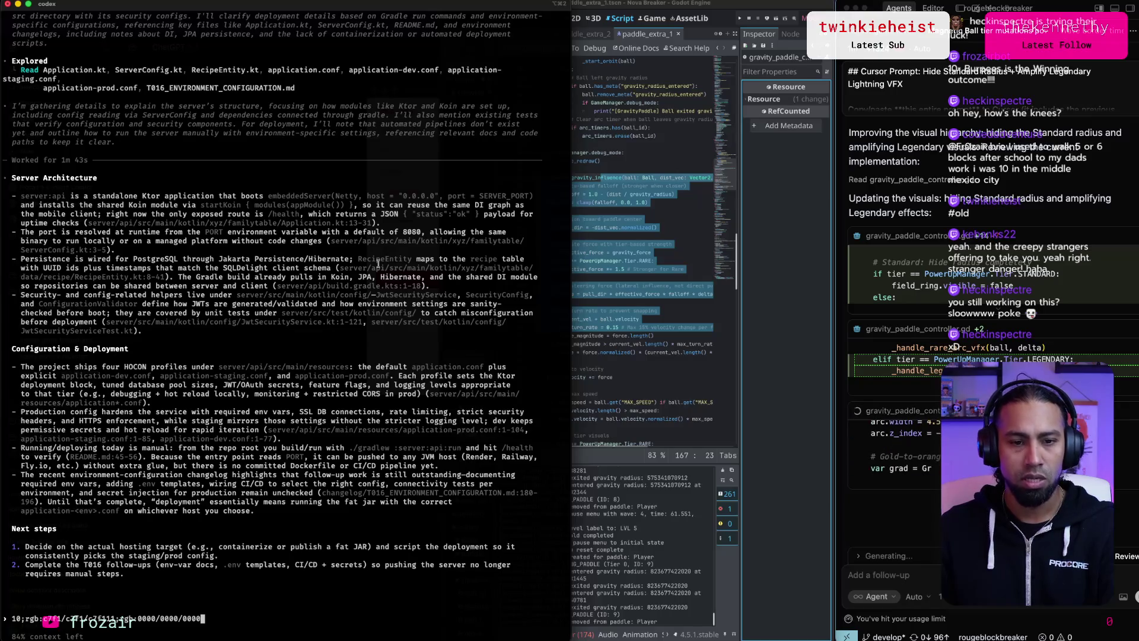
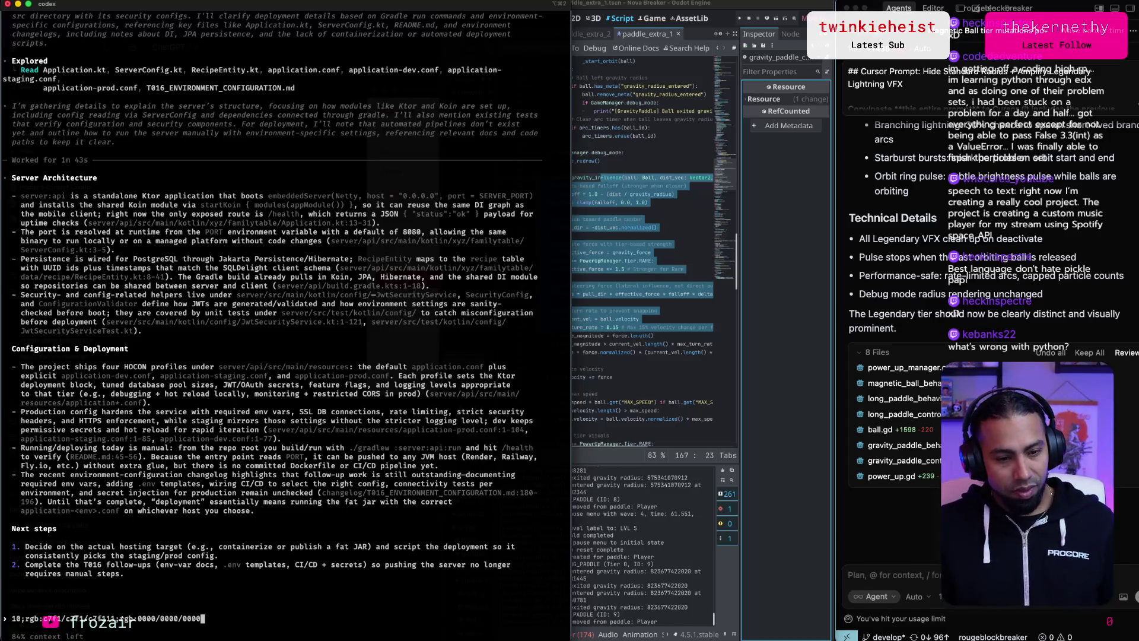
Recall the last Codex prompt, clear it, and switch to Chrome.
key("Up")
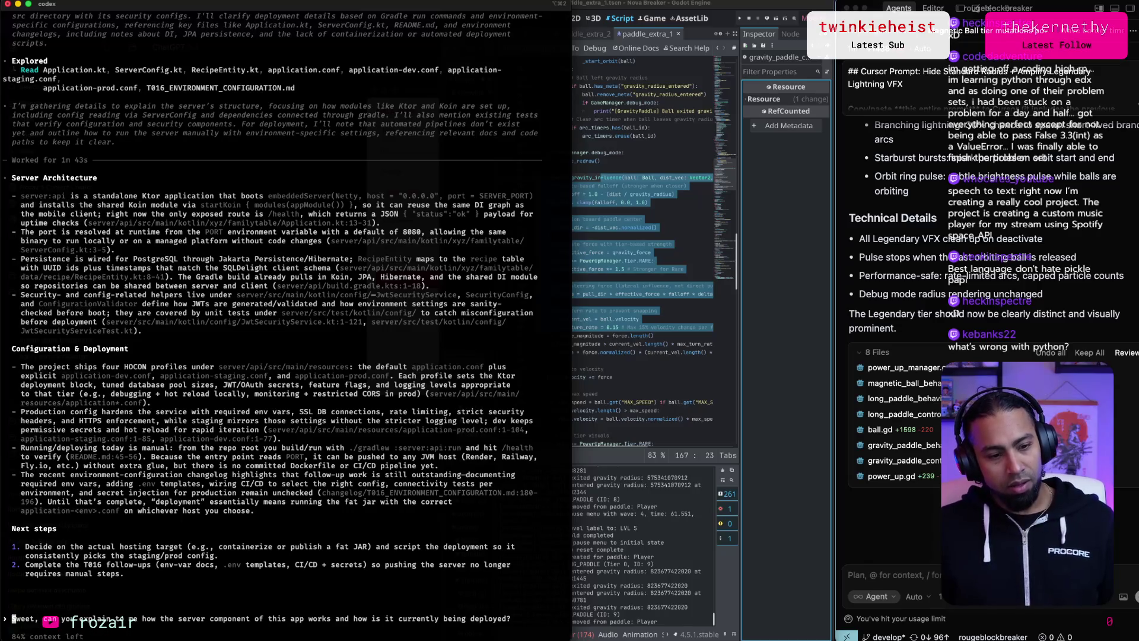
key("Down")
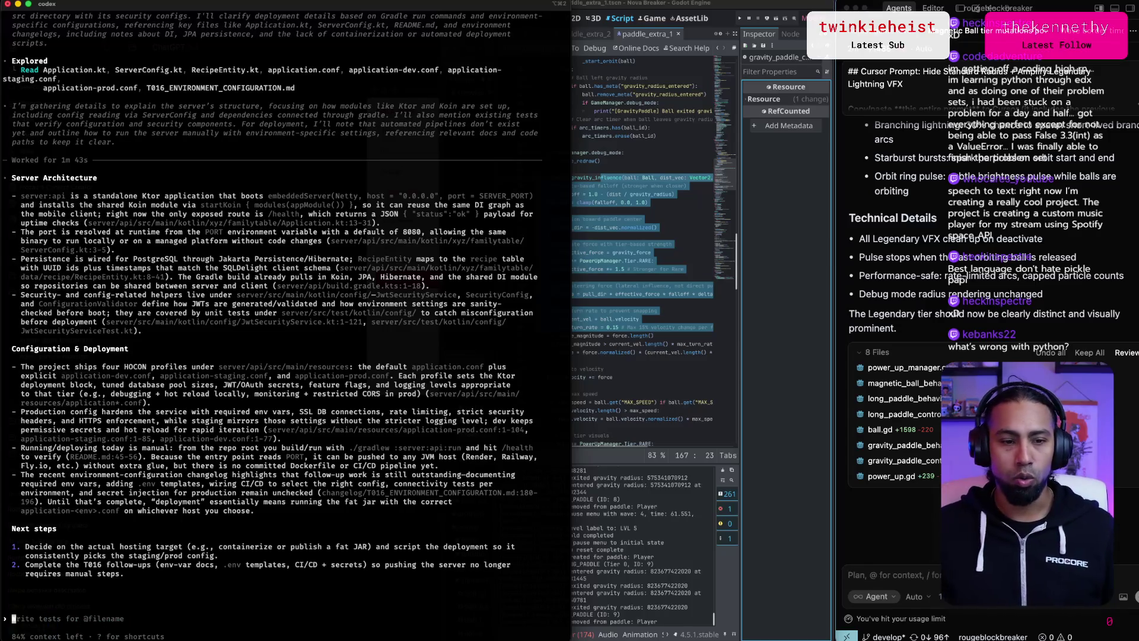
key("super+Tab")
key("super+Tab")
key("super+Tab")
key("super+Tab")
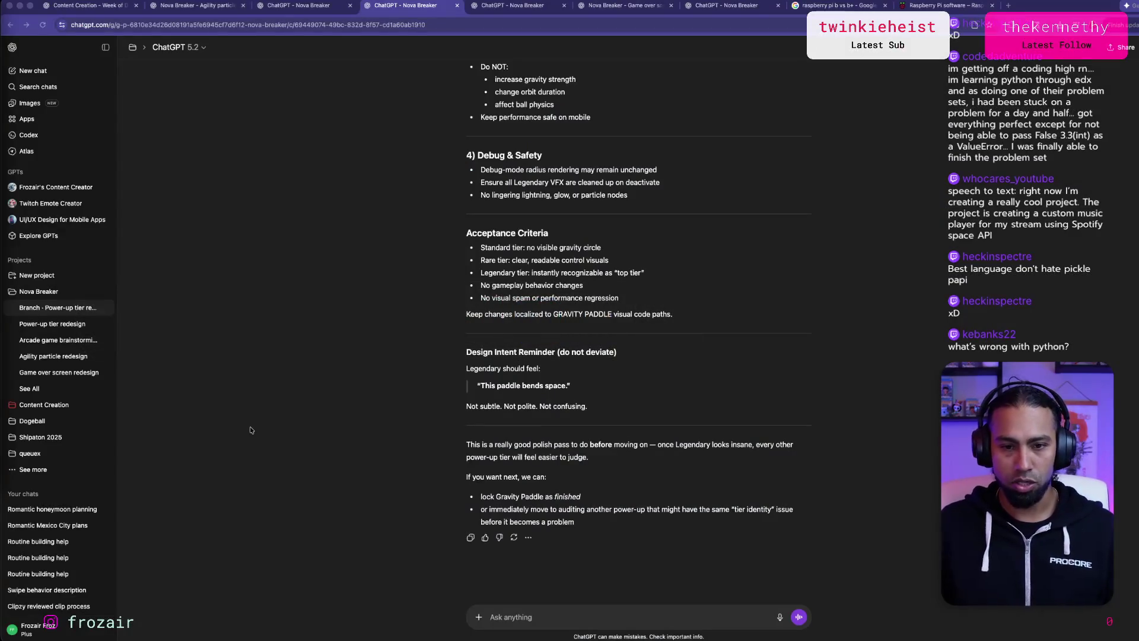
Go to GitHub, enlarge the familytable repository page, and open its .specify/memory folder.
key("super+t")
type("github.com")
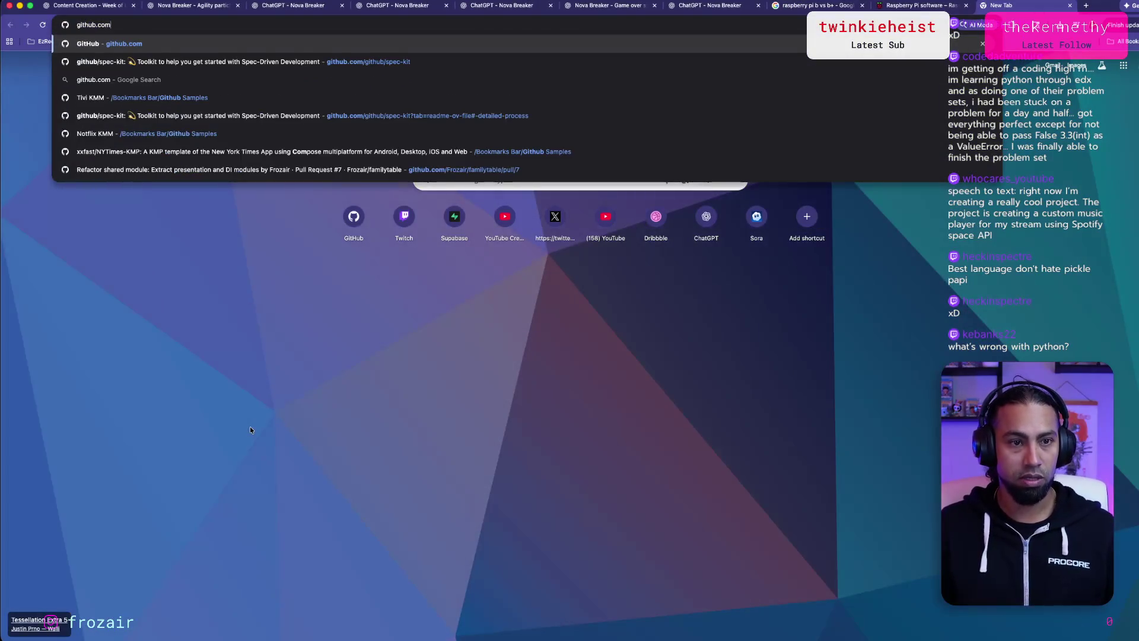
key("Return")
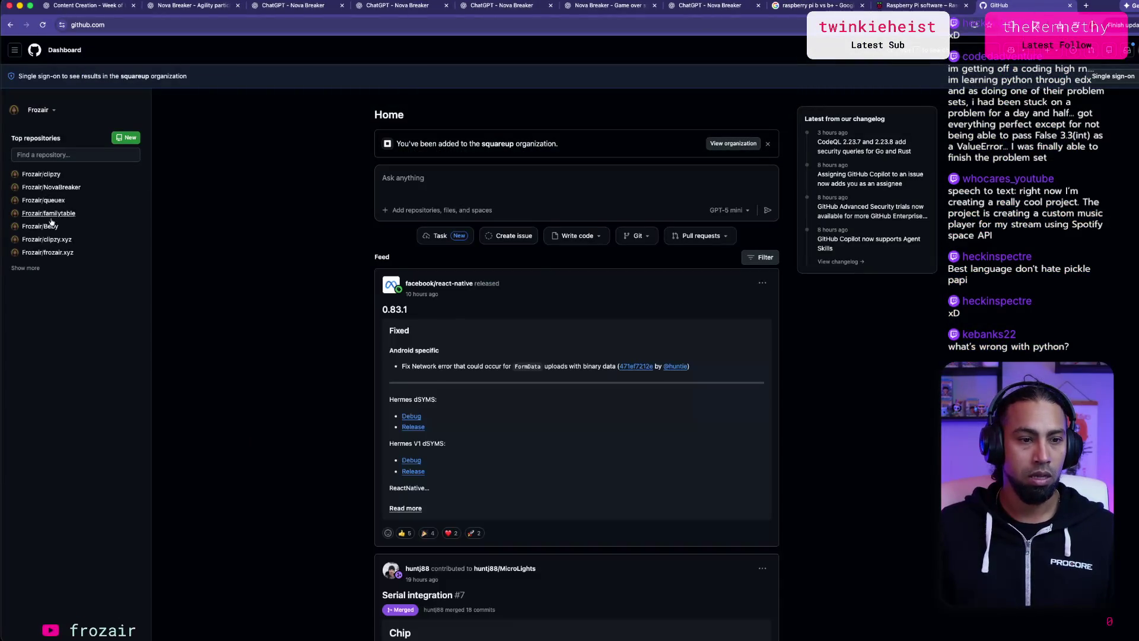
left_click(54, 215)
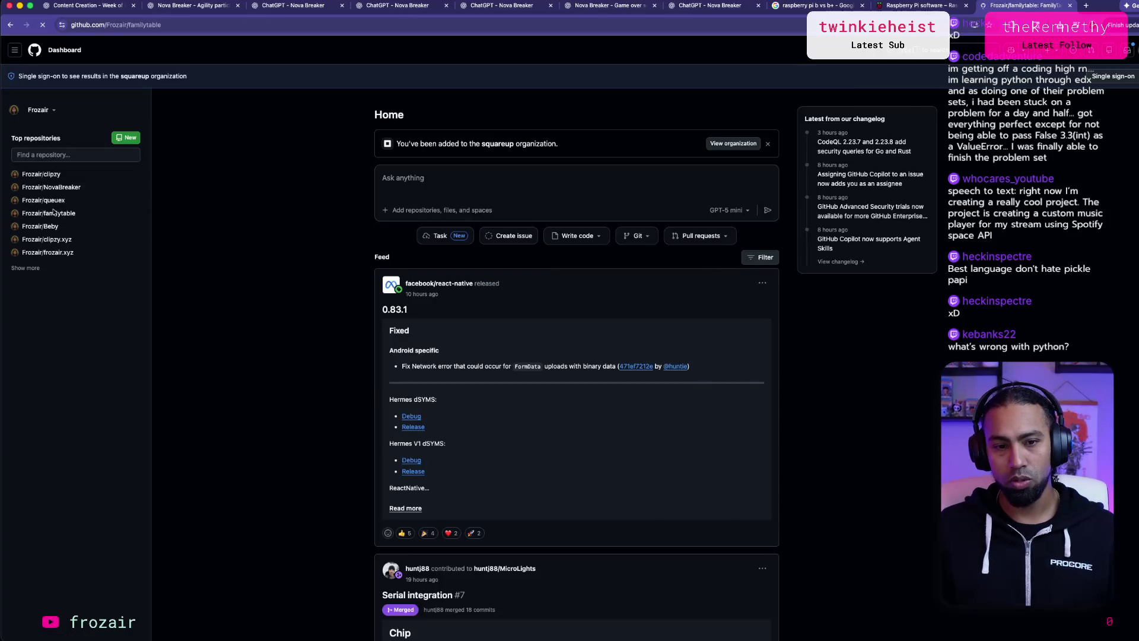
key("super+equal")
key("super+equal")
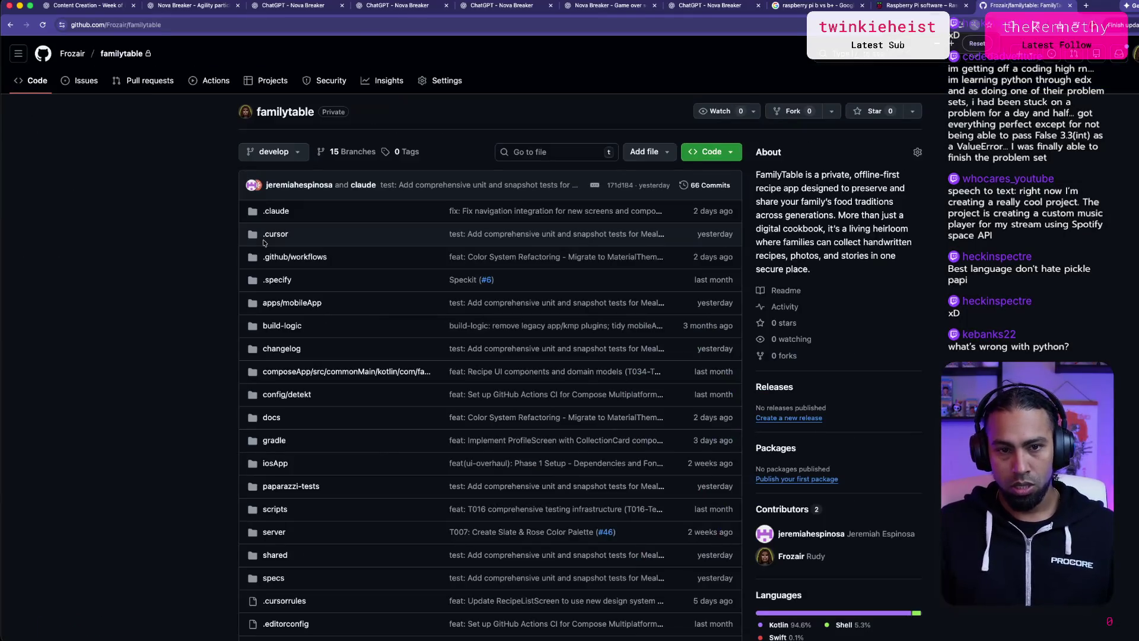
scroll(264, 243, "down", 2)
scroll(125, 157, "up", 2)
scroll(125, 156, "down", 5)
scroll(124, 156, "up", 1)
left_click(218, 143)
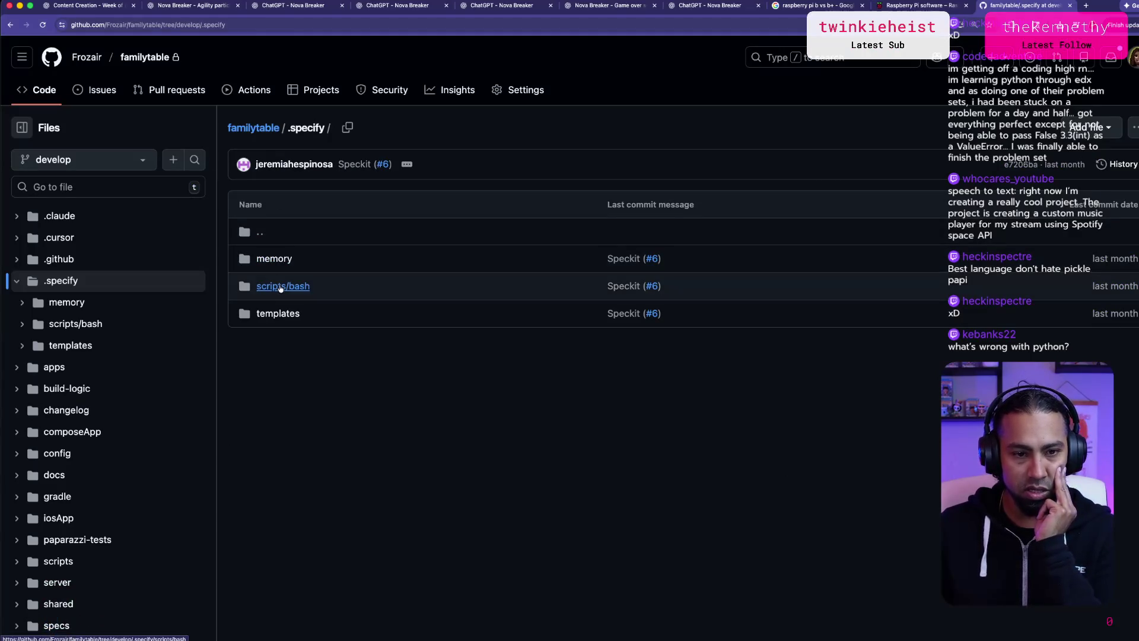
left_click(275, 259)
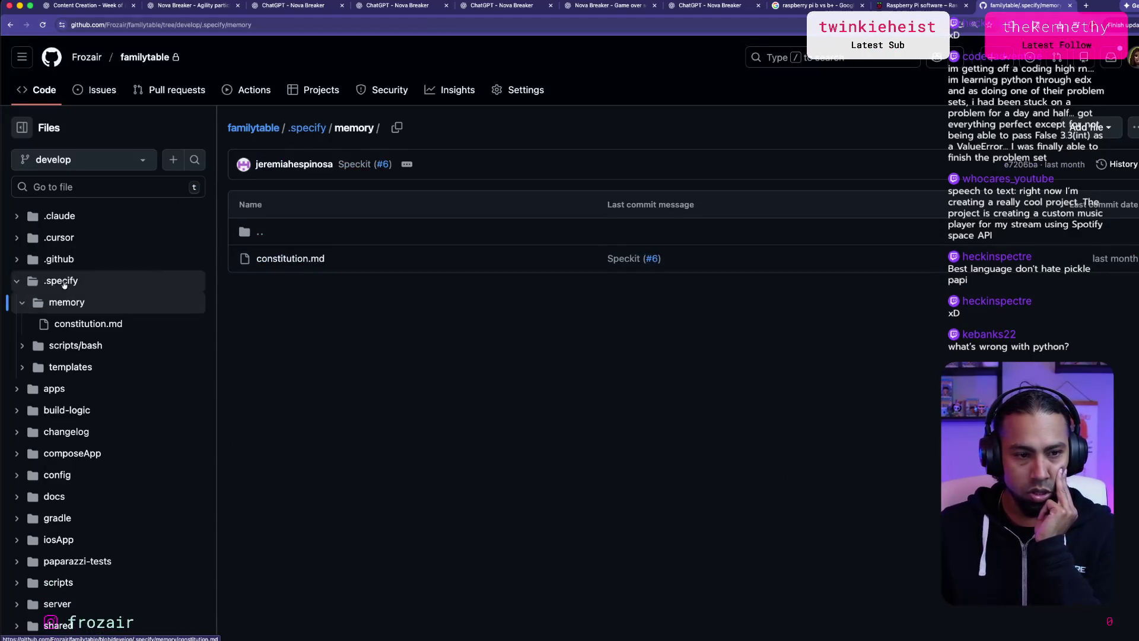
Look inside the templates folder in the file tree, then collapse .specify.
left_click(22, 367)
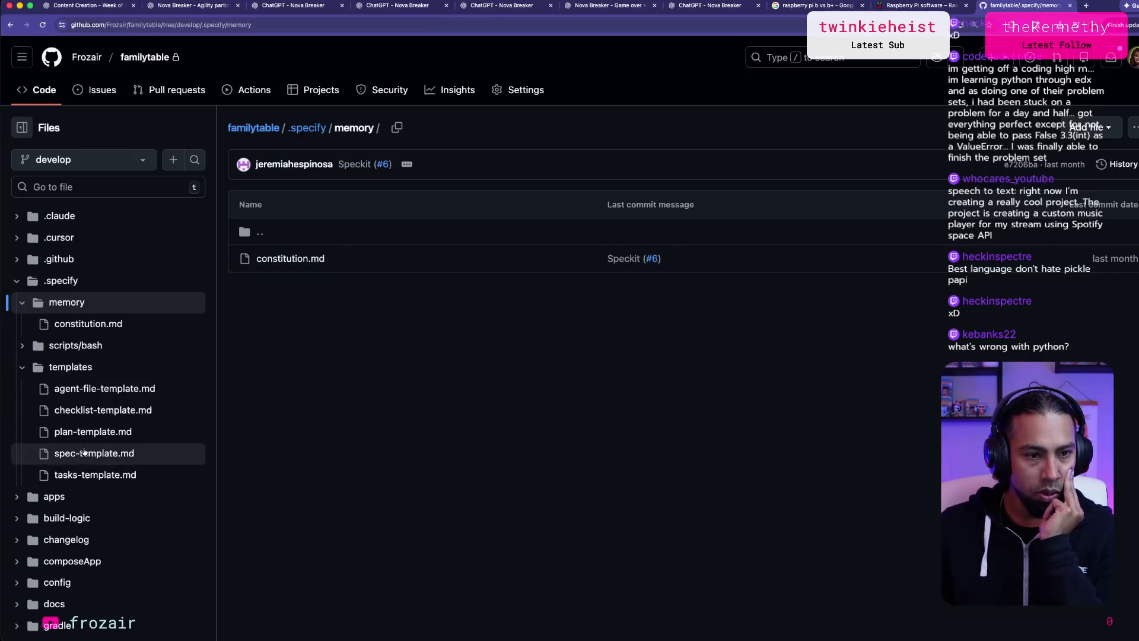
scroll(20, 329, "down", 1)
scroll(20, 329, "down", 3)
scroll(18, 303, "up", 5)
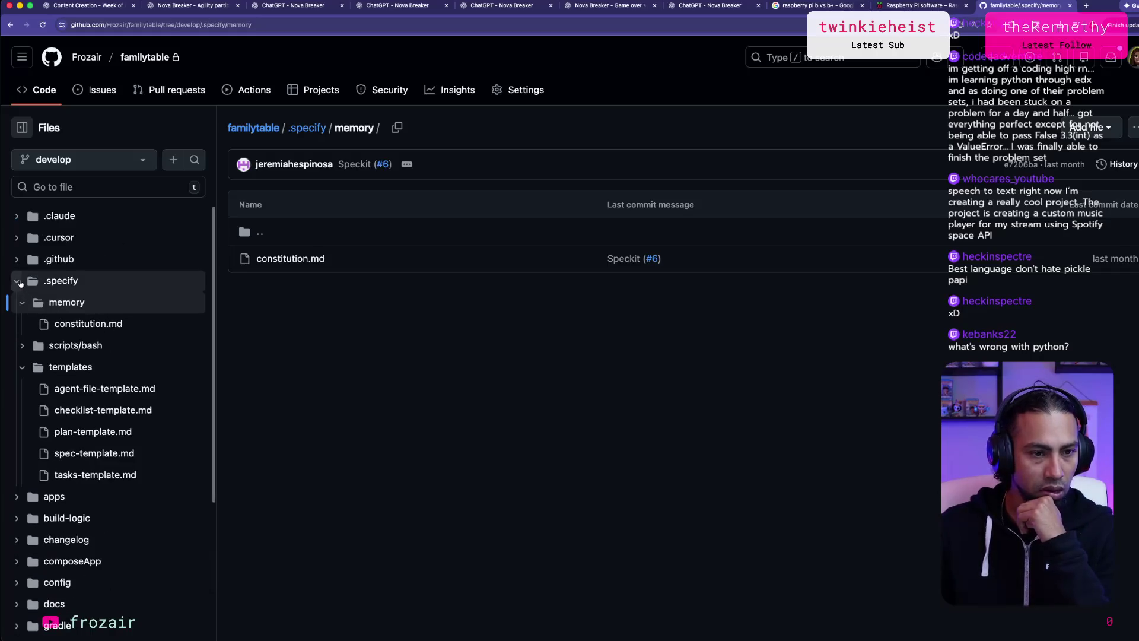
left_click(19, 283)
scroll(18, 325, "down", 3)
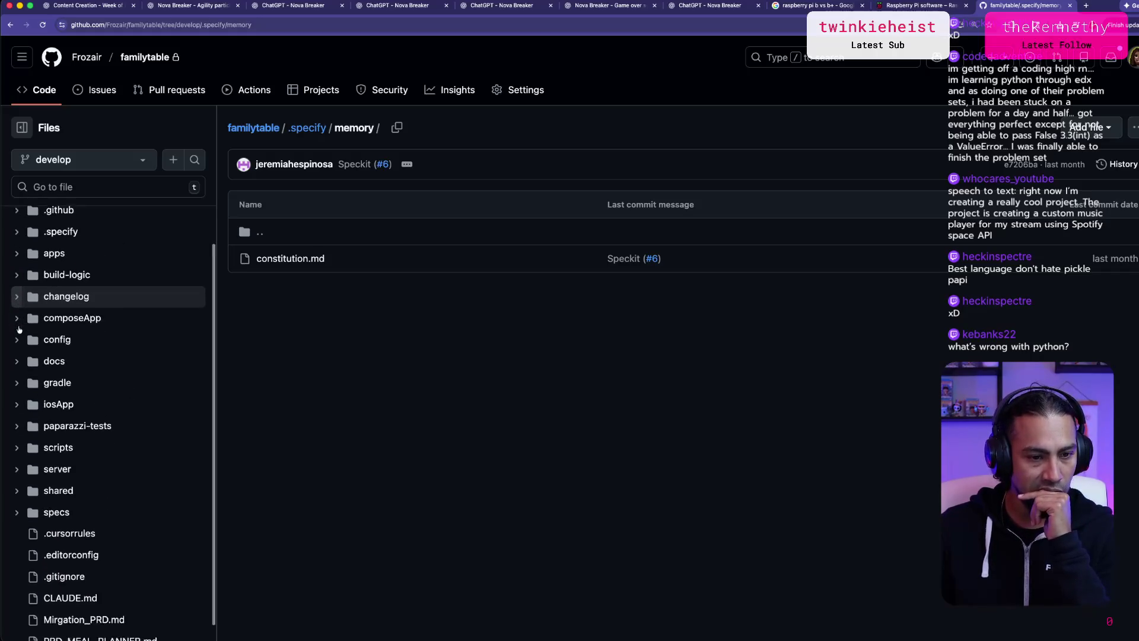
Expand specs and peek into the 001-family-recipes and 002-ui-overhaul folders.
left_click(30, 488)
scroll(42, 415, "down", 6)
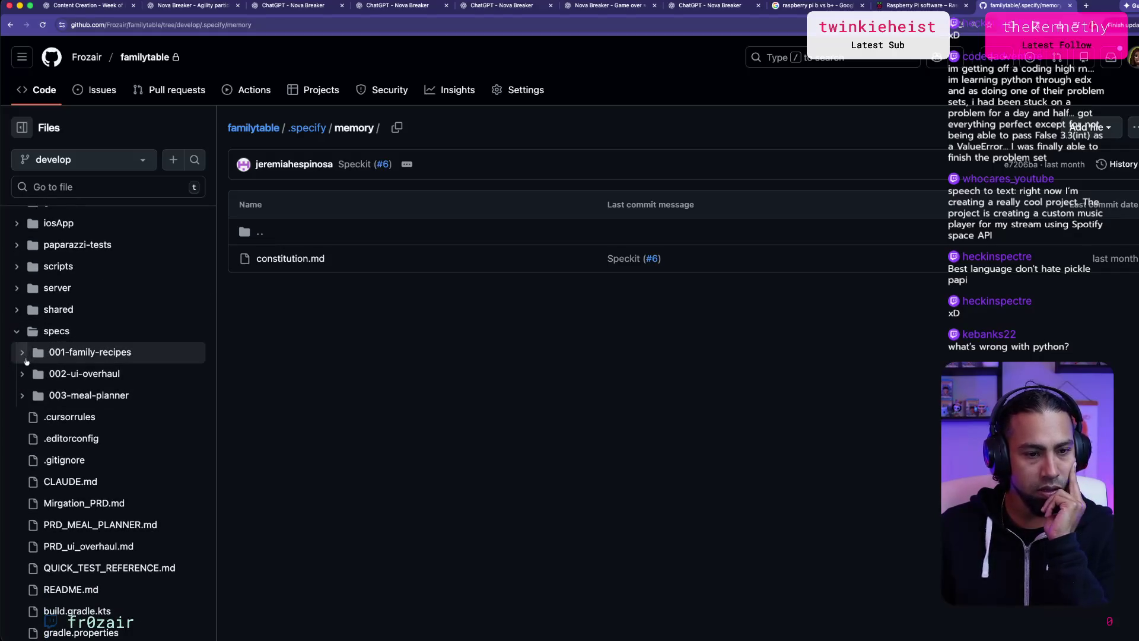
left_click(20, 353)
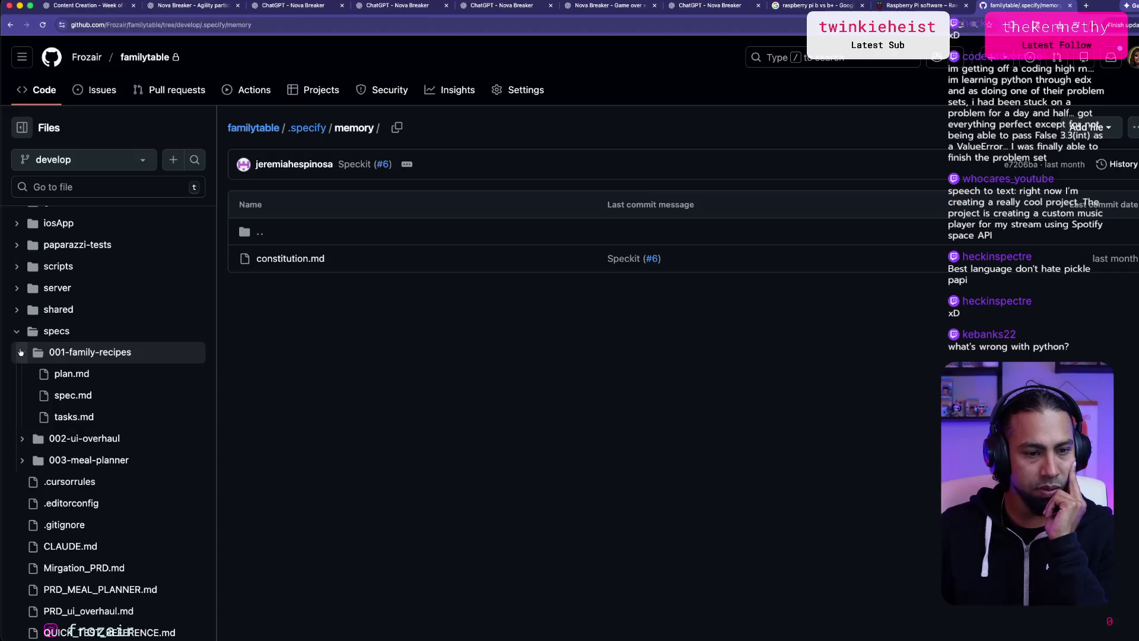
left_click(21, 353)
left_click(22, 380)
left_click(22, 383)
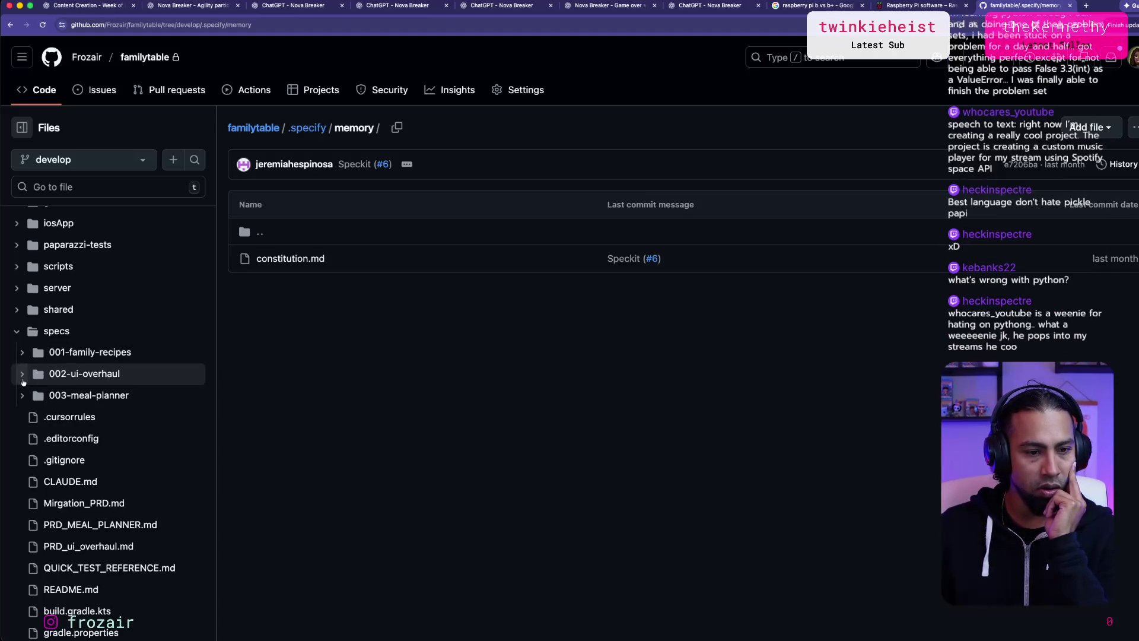
scroll(23, 382, "down", 1)
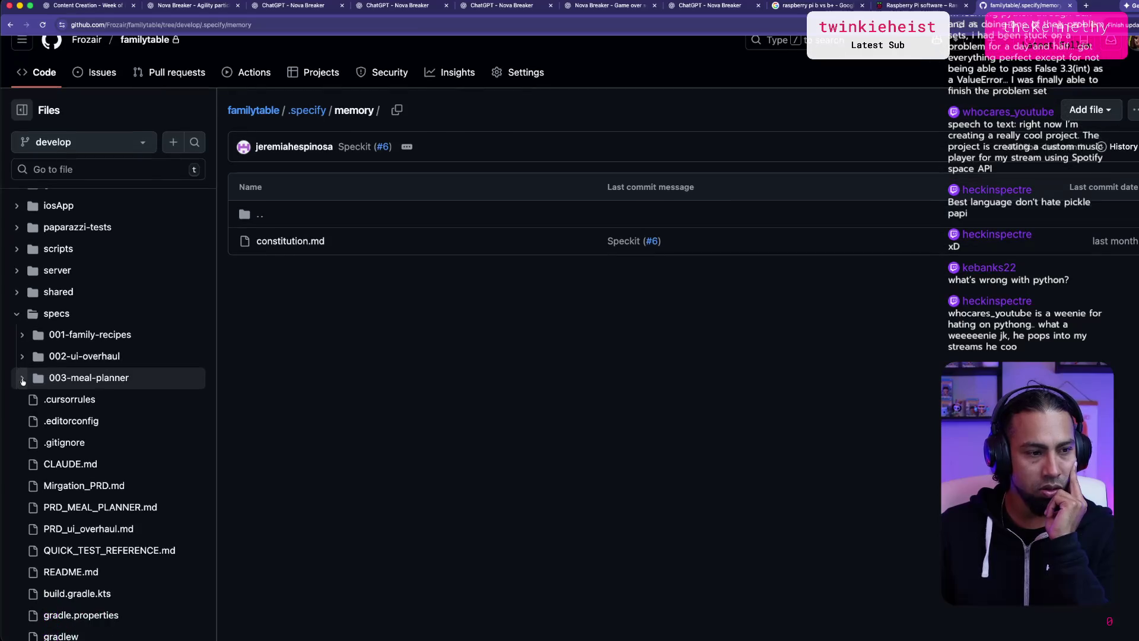
Browse 003-meal-planner's checklists and contracts subfolders, then collapse it.
left_click(22, 380)
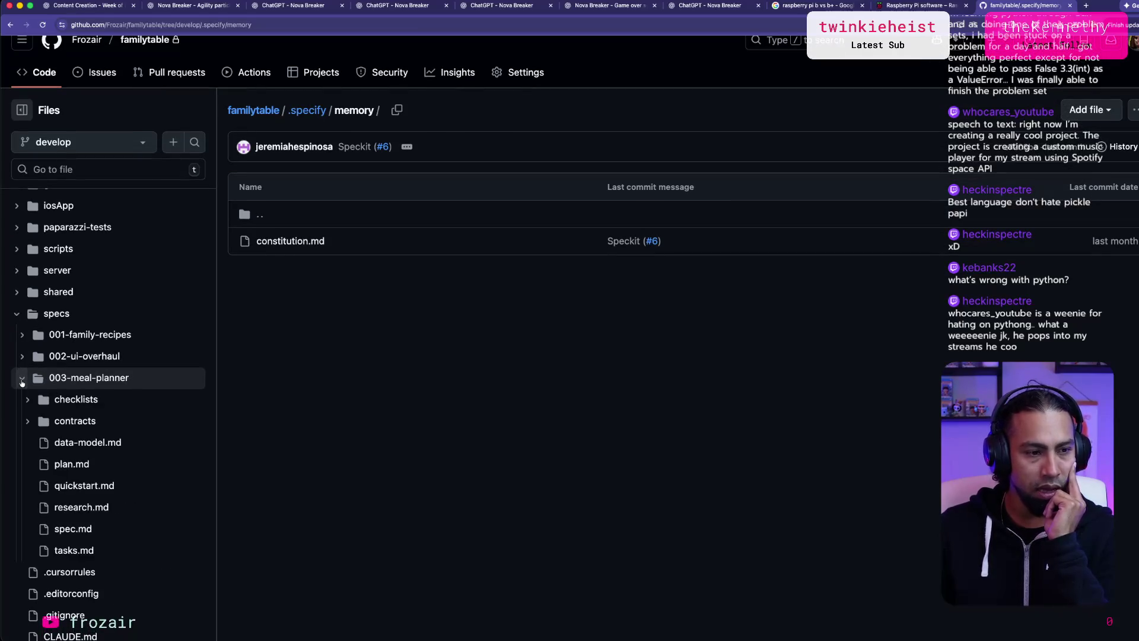
left_click(27, 399)
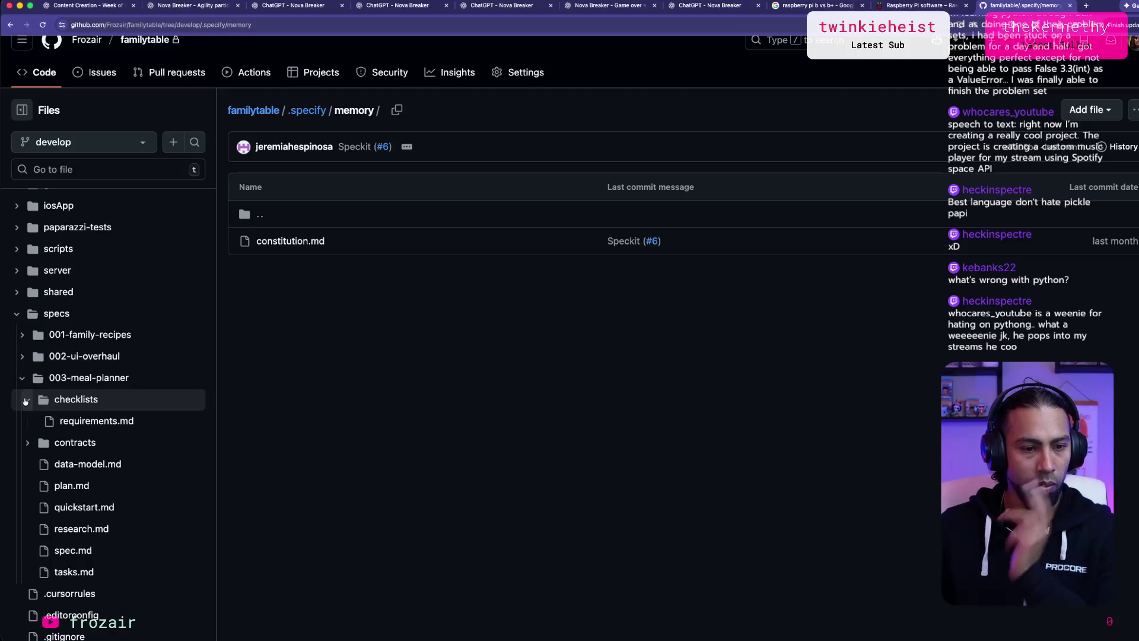
left_click(27, 400)
left_click(27, 421)
left_click(28, 422)
left_click(36, 378)
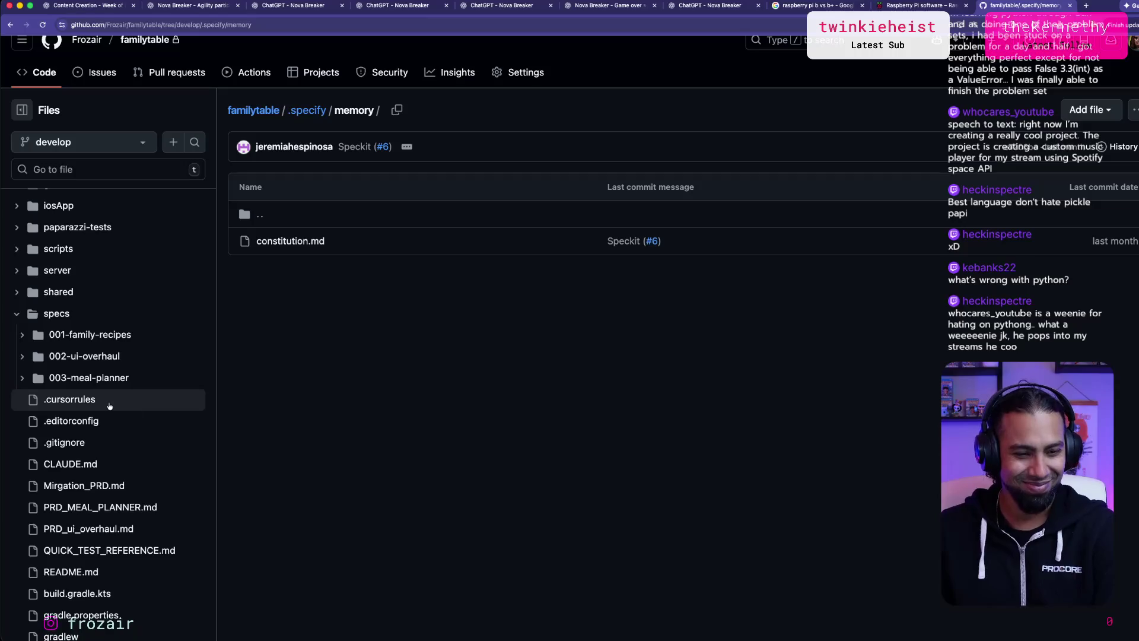
scroll(110, 409, "down", 2)
scroll(110, 445, "up", 2)
scroll(110, 442, "down", 2)
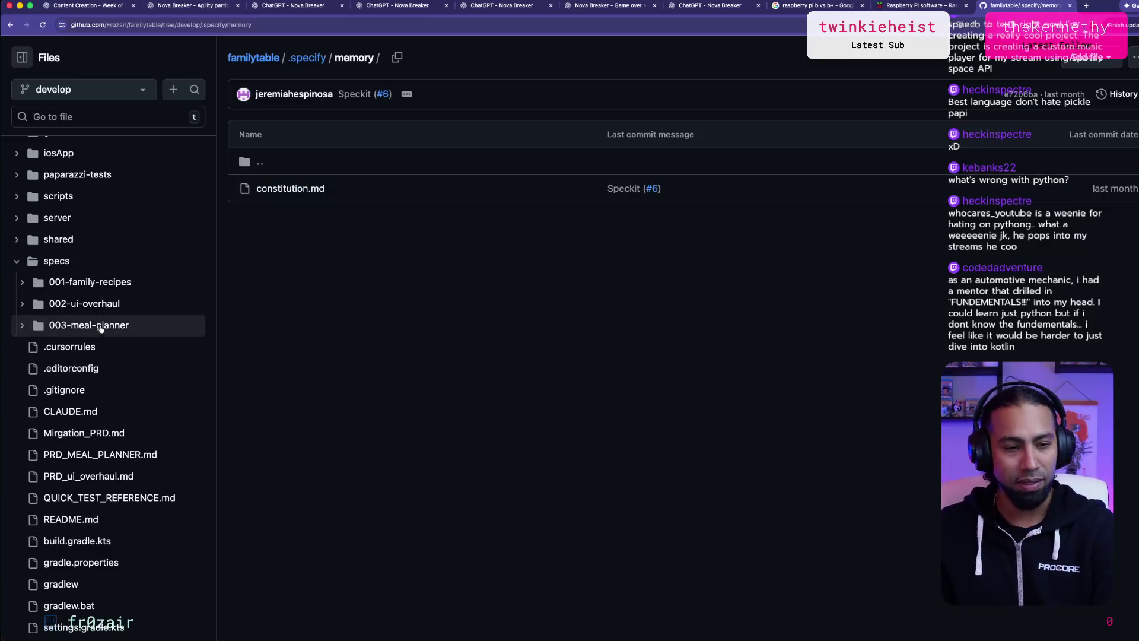
left_click(89, 367)
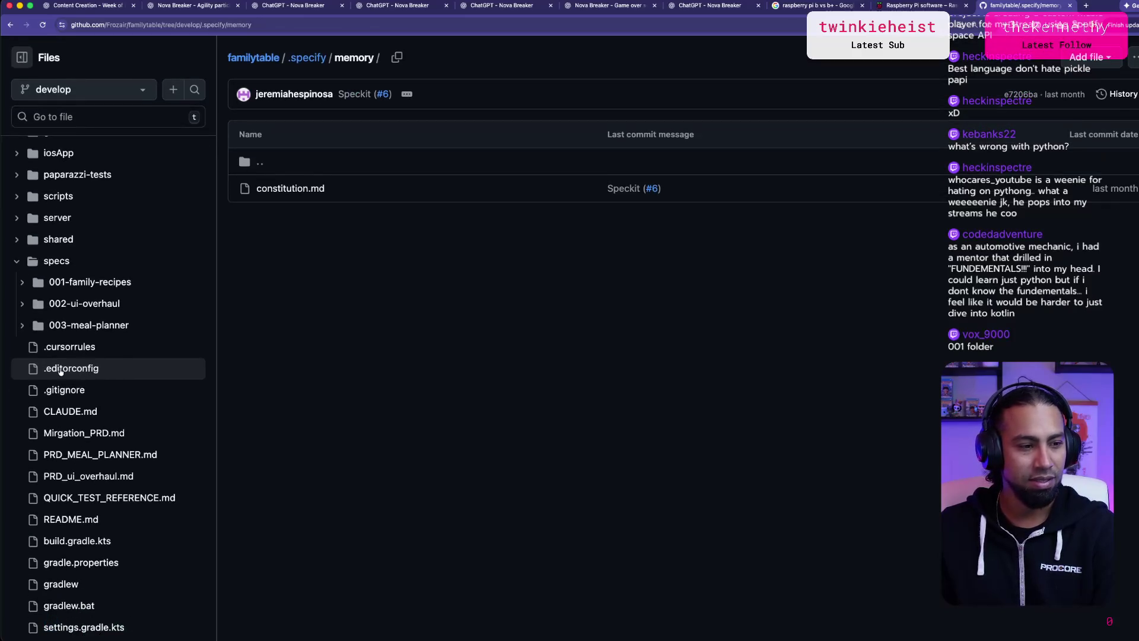
scroll(82, 296, "up", 1)
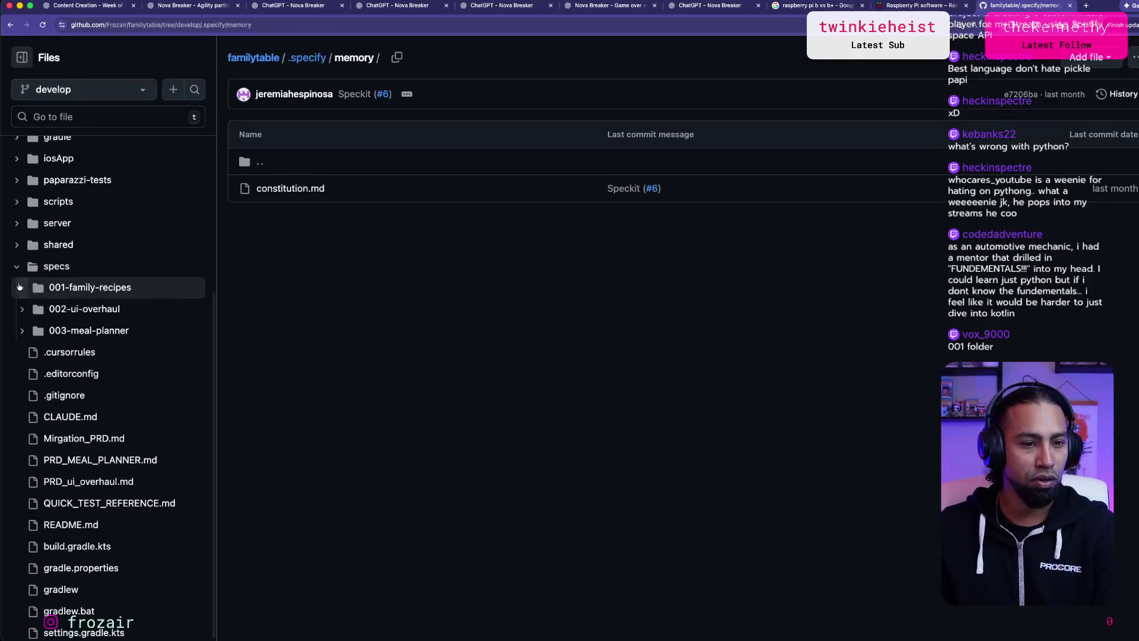
Open spec.md from the 001-family-recipes folder.
left_click(22, 287)
left_click(68, 332)
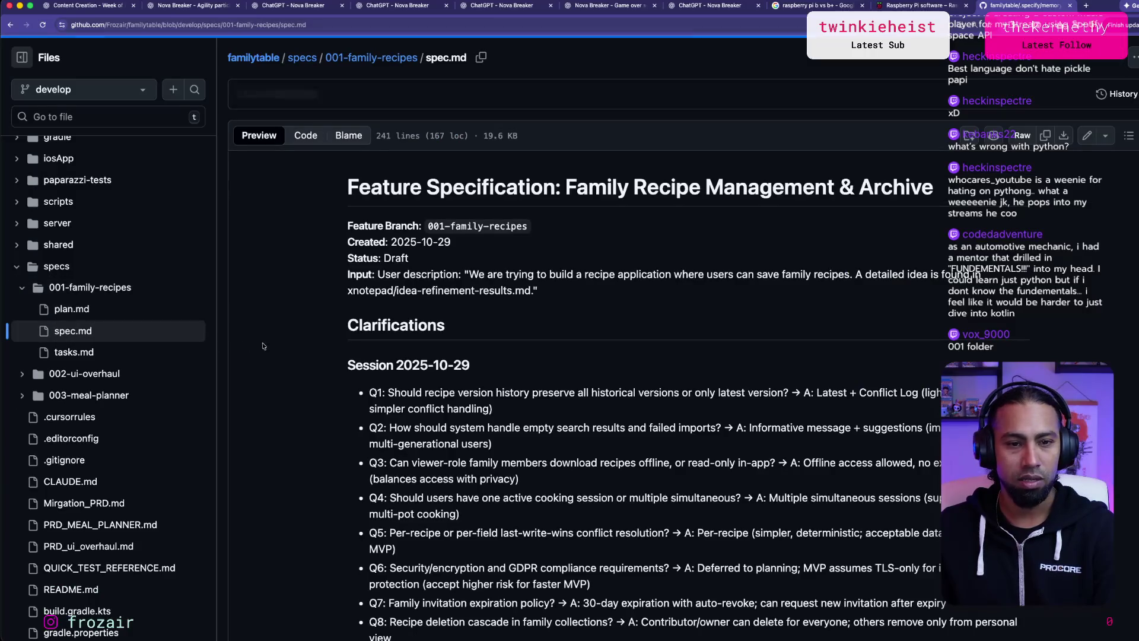
scroll(472, 351, "down", 1)
scroll(473, 352, "down", 1)
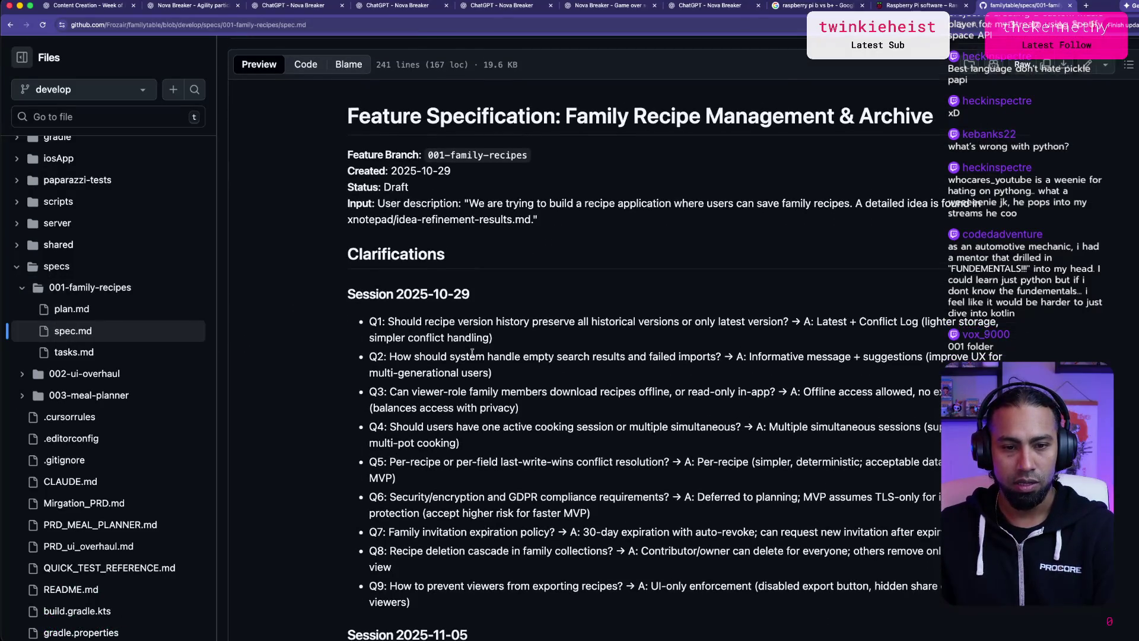
Find the 'server' mention in spec.md and select the FR-017 requirement id.
type("server")
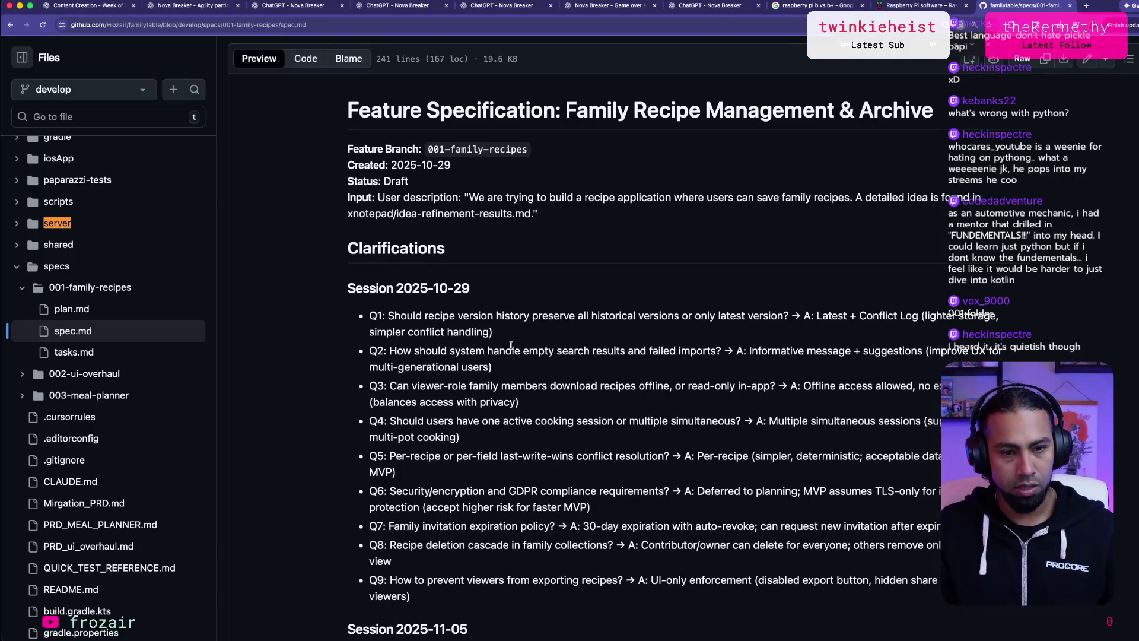
key("Return")
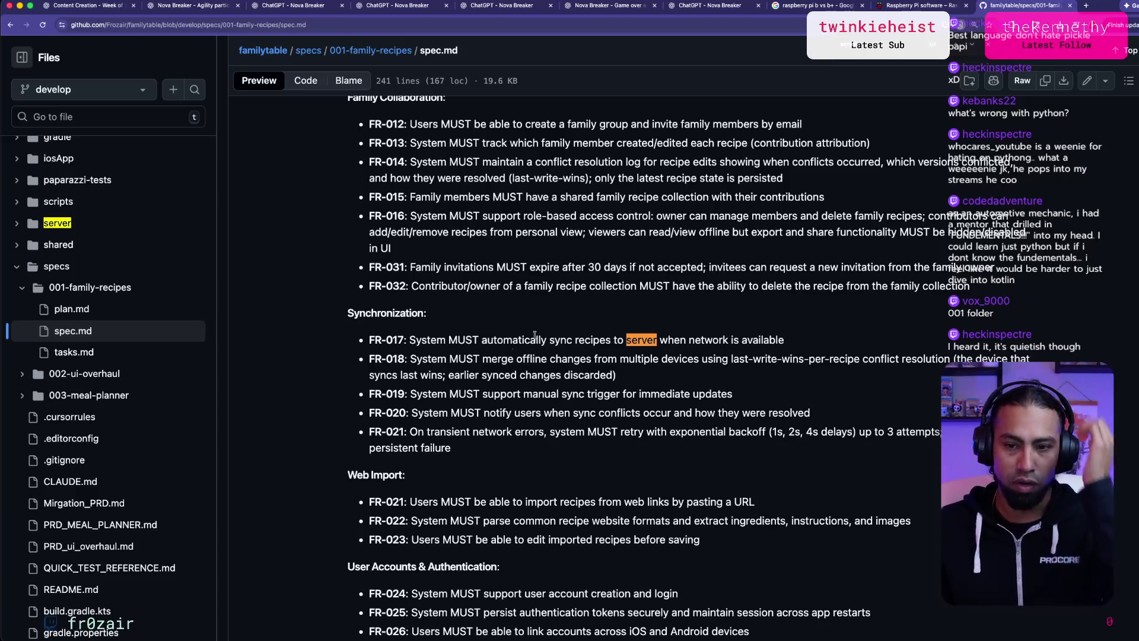
left_click_drag(369, 340, 404, 340)
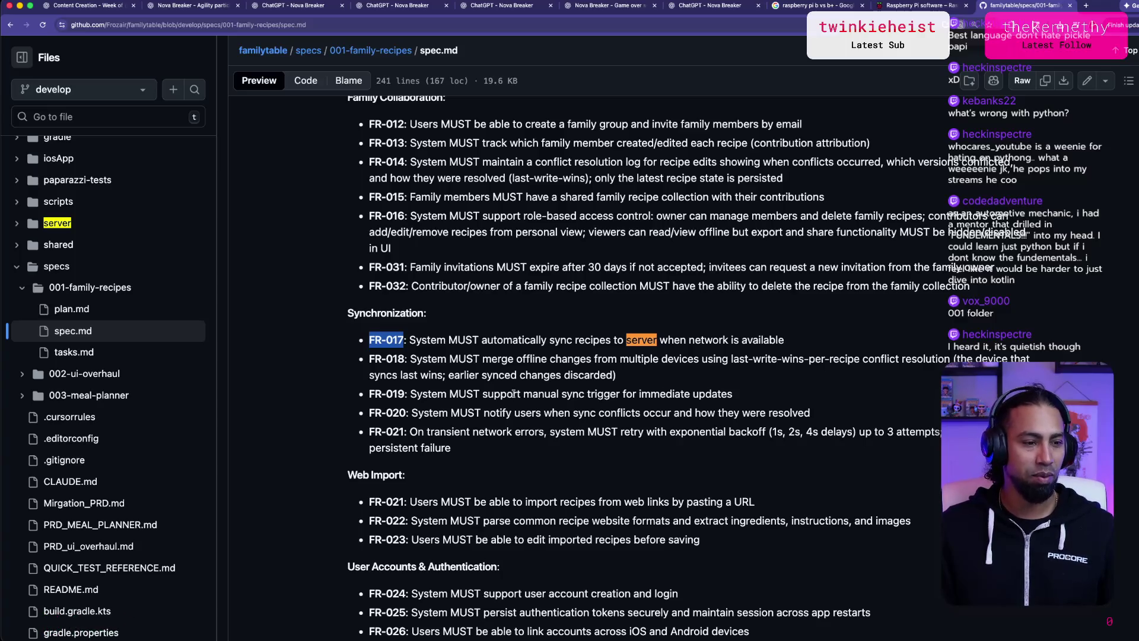
left_click(463, 395)
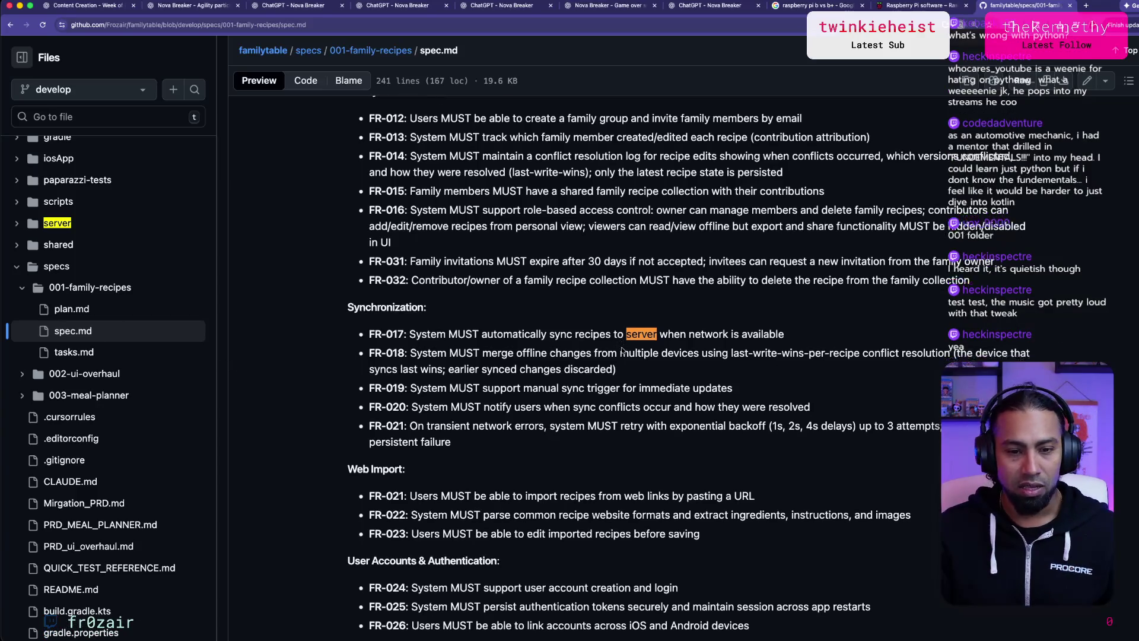
Select FR-017 in spec.md and open a code search scoped to the familytable repository.
scroll(434, 318, "down", 1)
left_click_drag(368, 307, 401, 305)
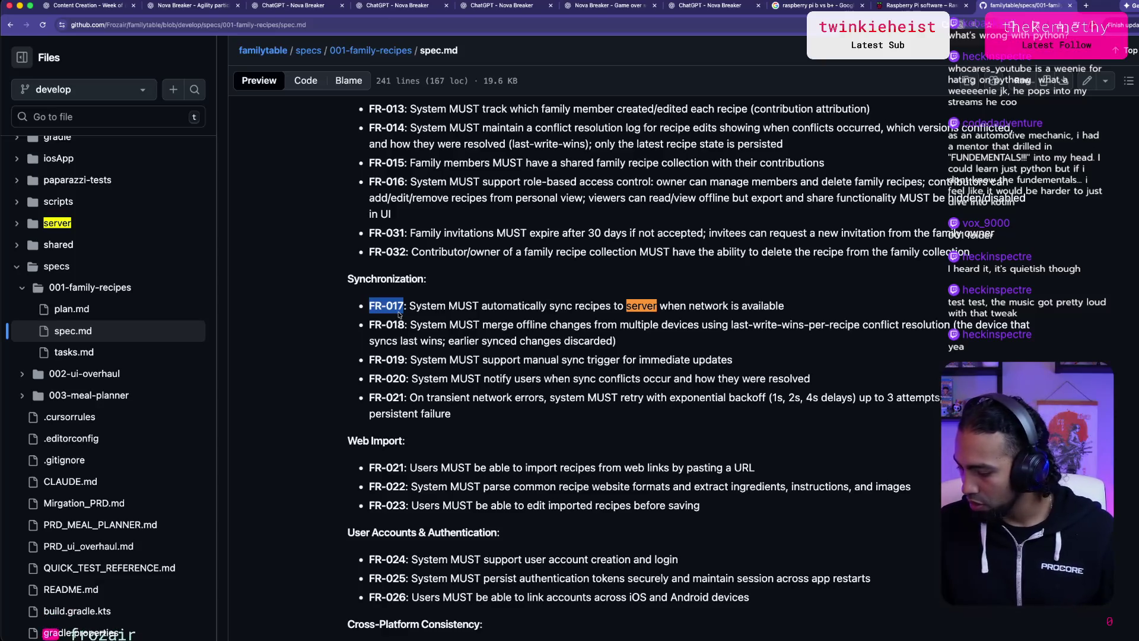
key("super+f")
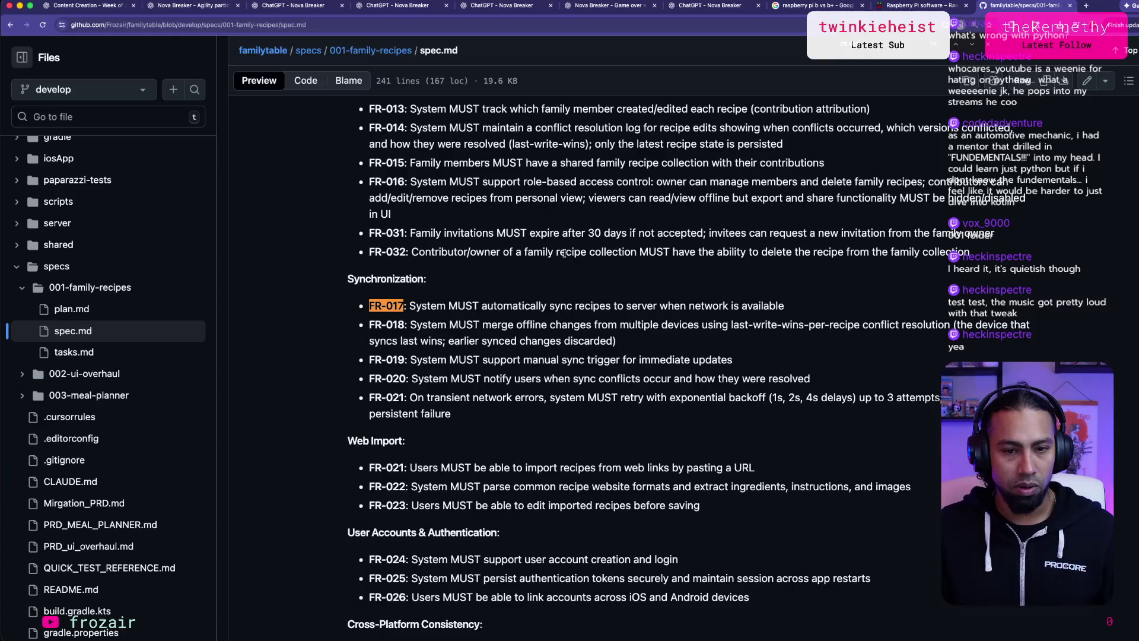
scroll(833, 77, "up", 20)
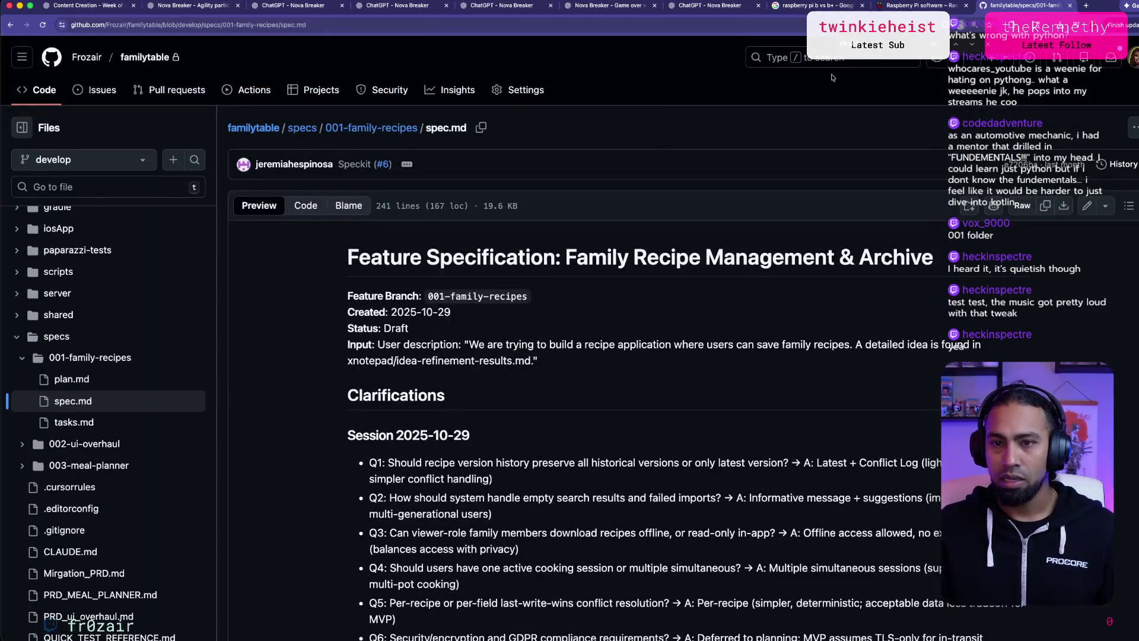
left_click(833, 57)
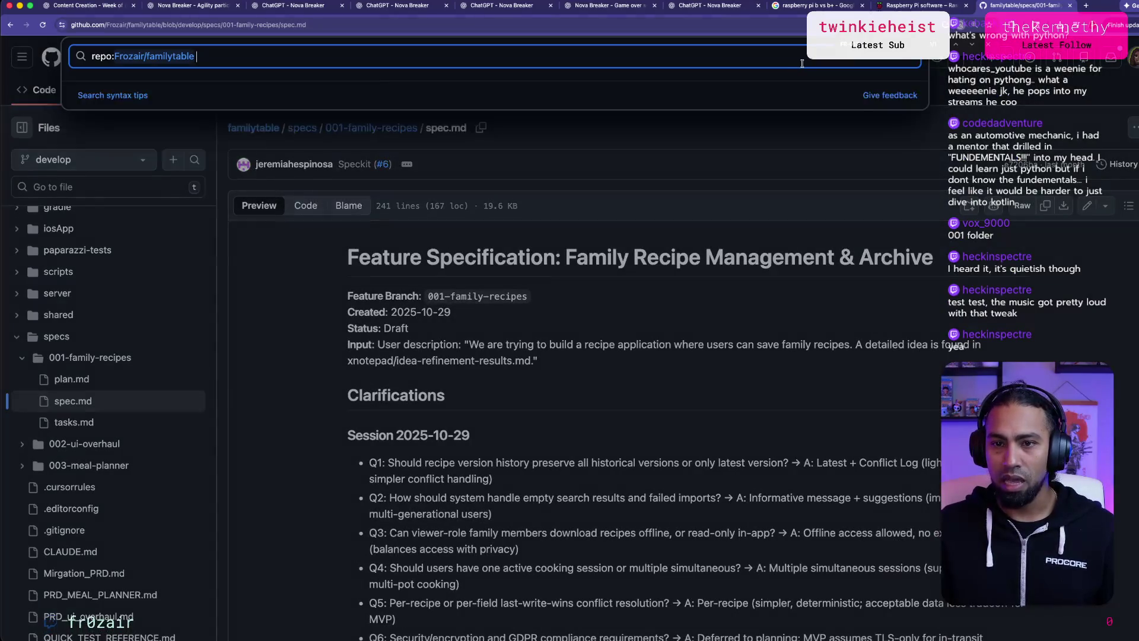
Search the familytable repository for FR-017, review the results, and return to spec.md.
type("FR-017")
key("Escape")
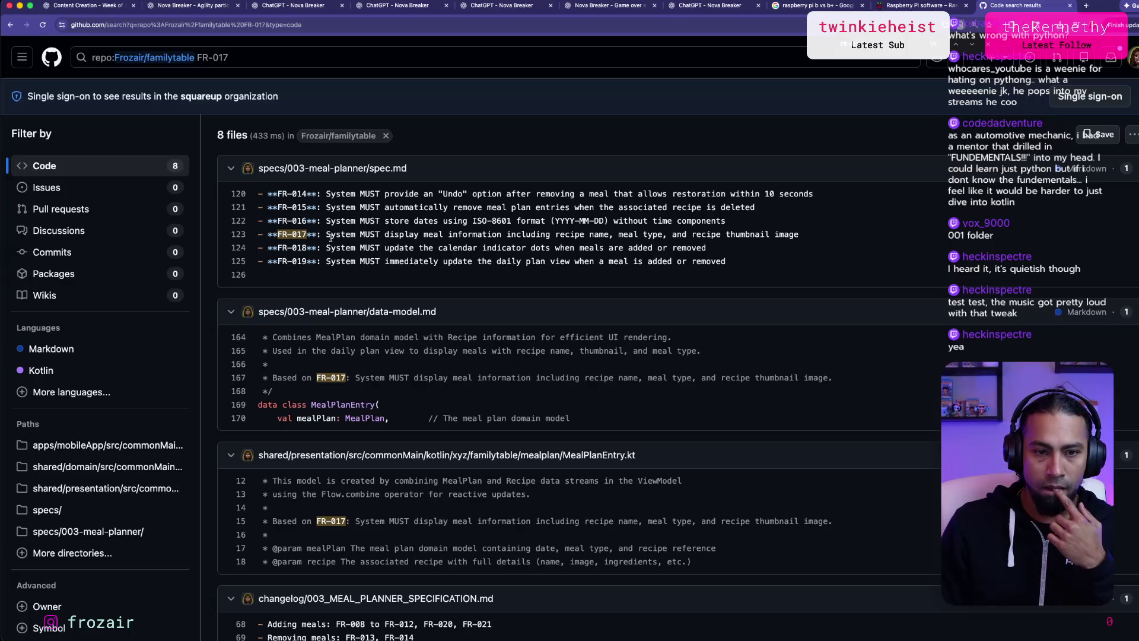
scroll(331, 243, "down", 1)
left_click_drag(389, 372, 445, 372)
scroll(433, 356, "down", 5)
scroll(434, 350, "down", 2)
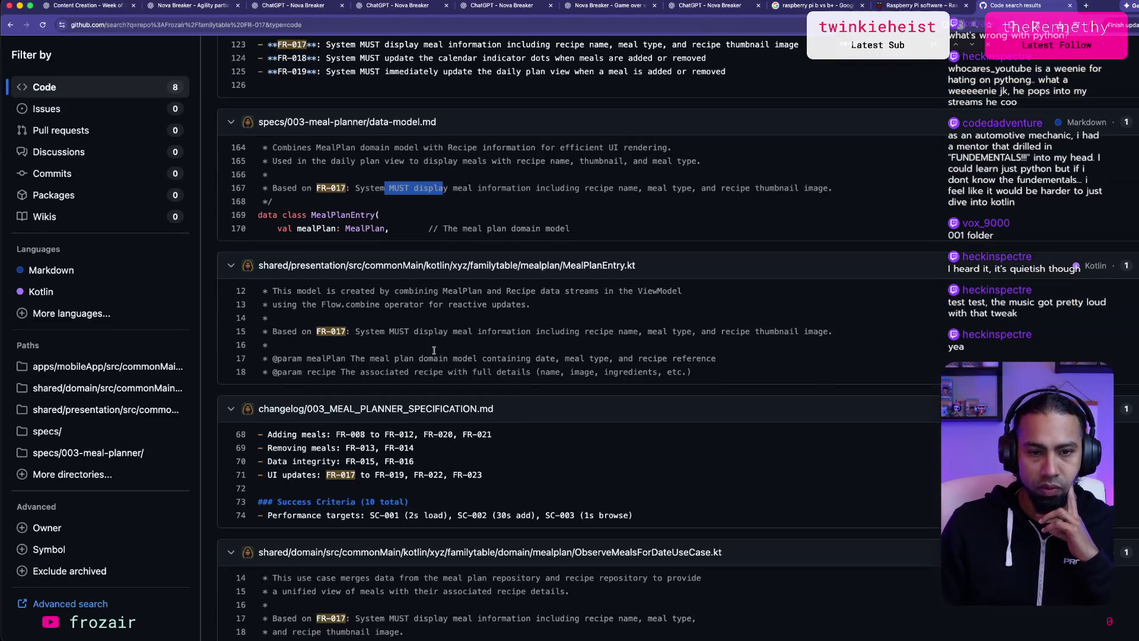
scroll(434, 354, "down", 12)
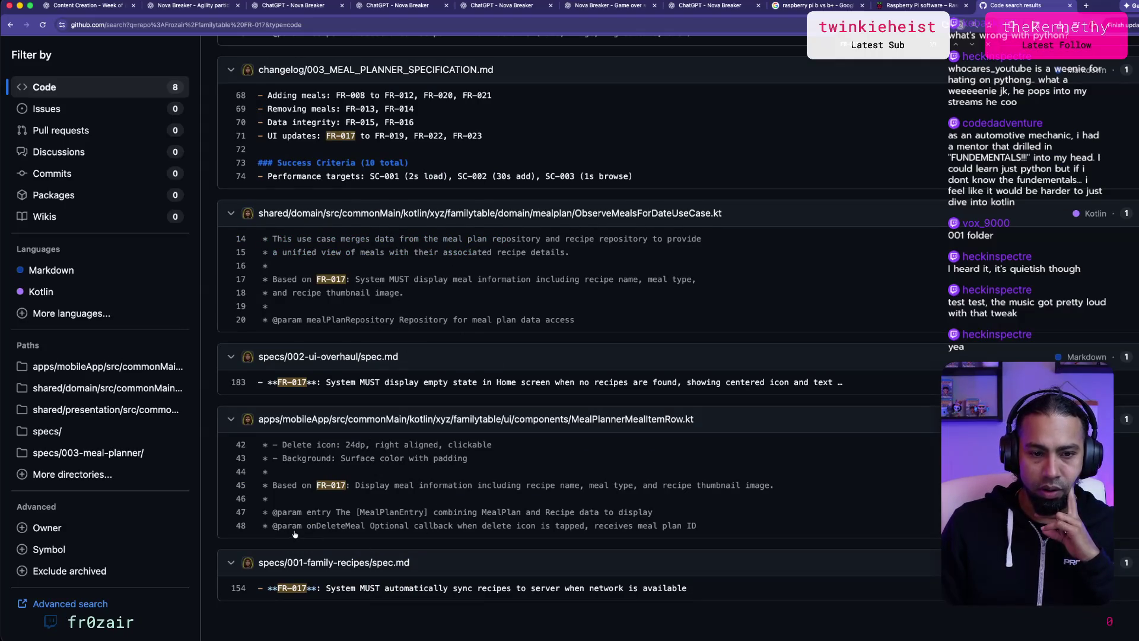
left_click(11, 25)
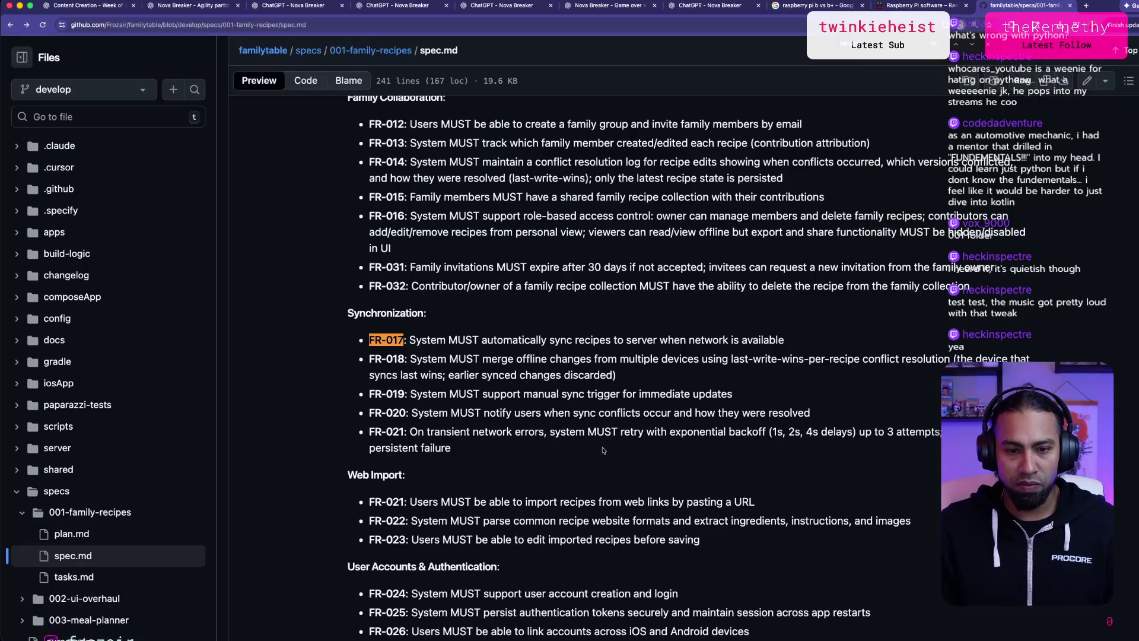
Find 'server' in spec.md and select the full FR-017 automatic-sync requirement line.
scroll(567, 507, "up", 15)
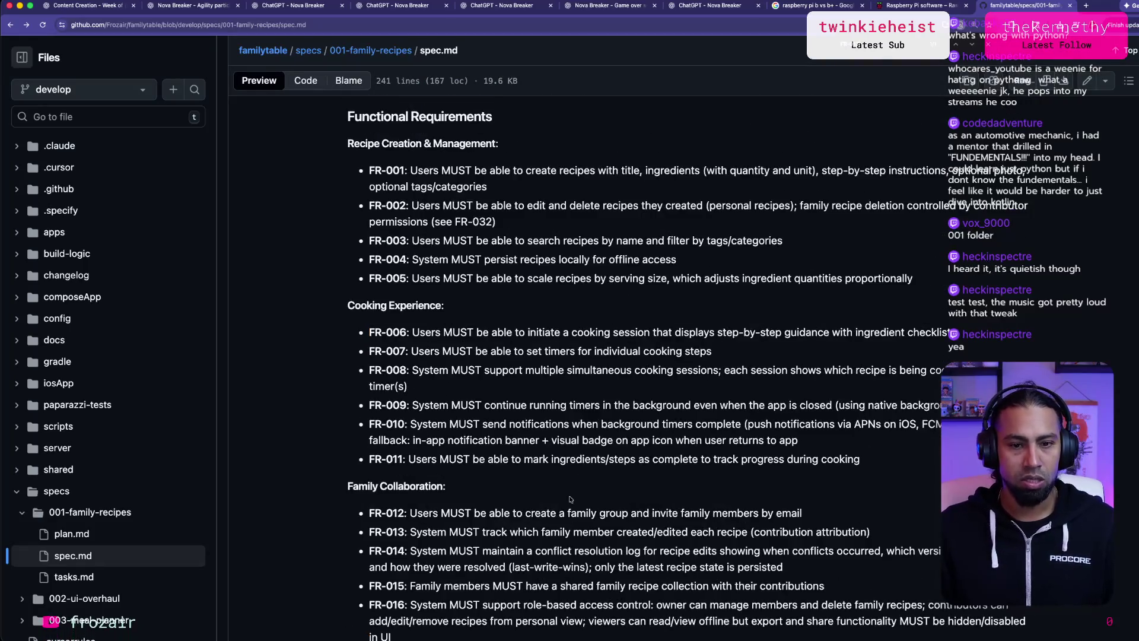
scroll(567, 507, "up", 15)
scroll(567, 508, "down", 20)
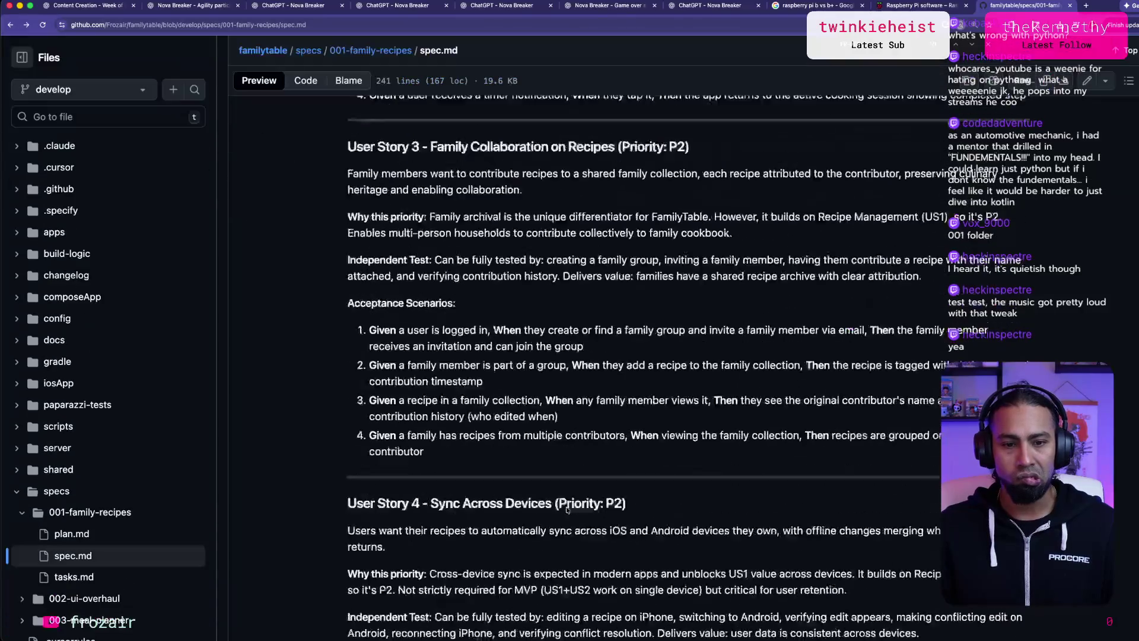
scroll(567, 509, "down", 15)
scroll(566, 508, "up", 1)
key("super+f")
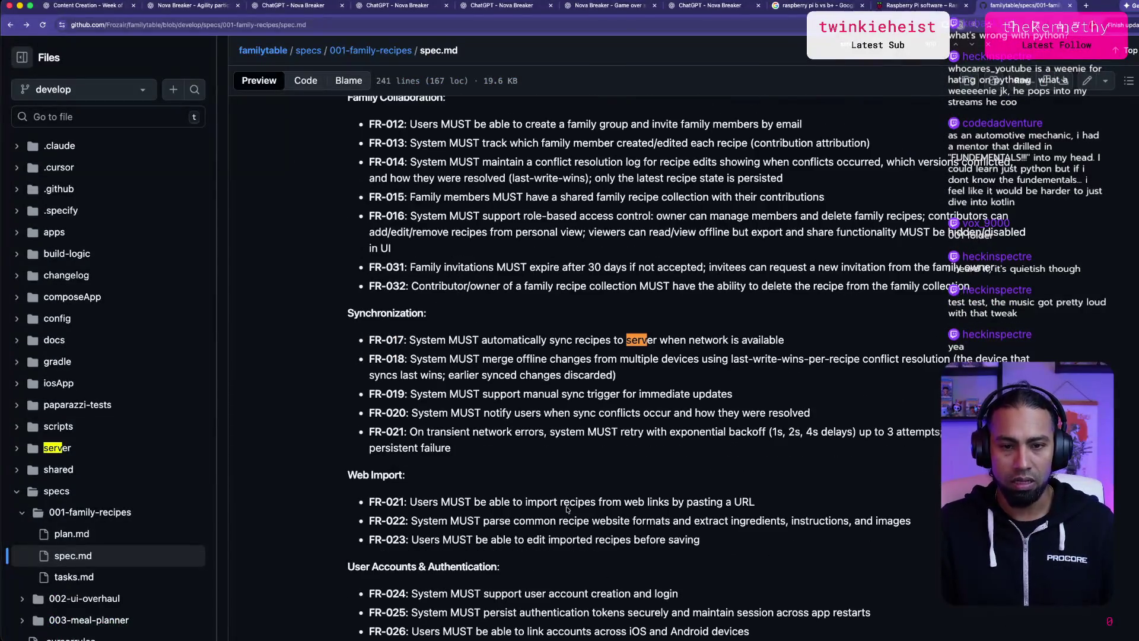
key("Return")
key("Return")
key("Return")
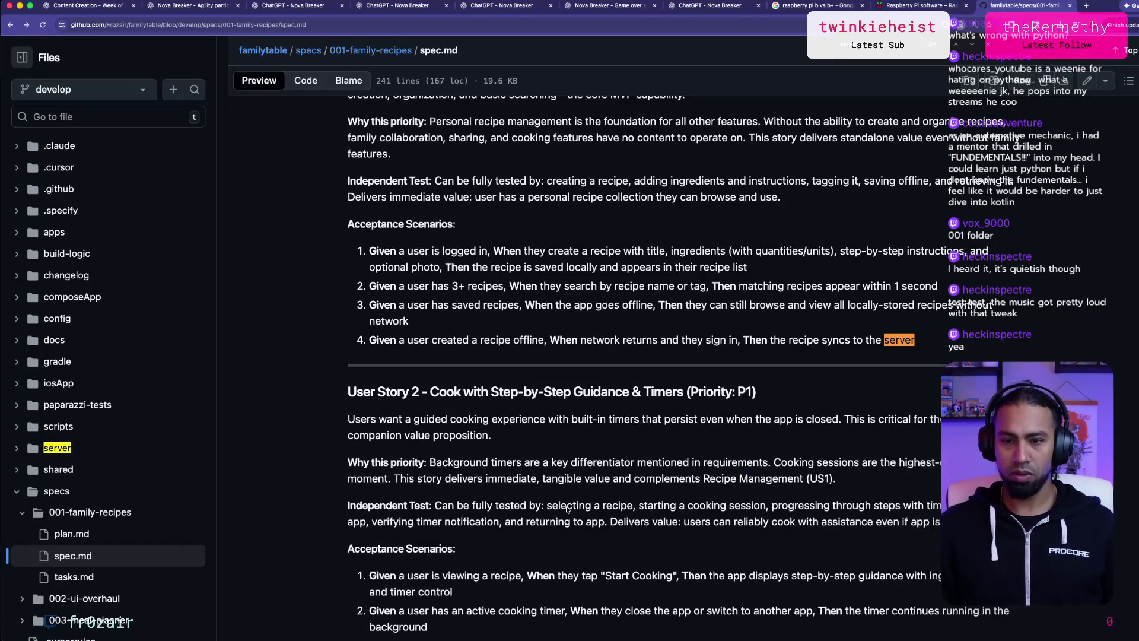
key("Return")
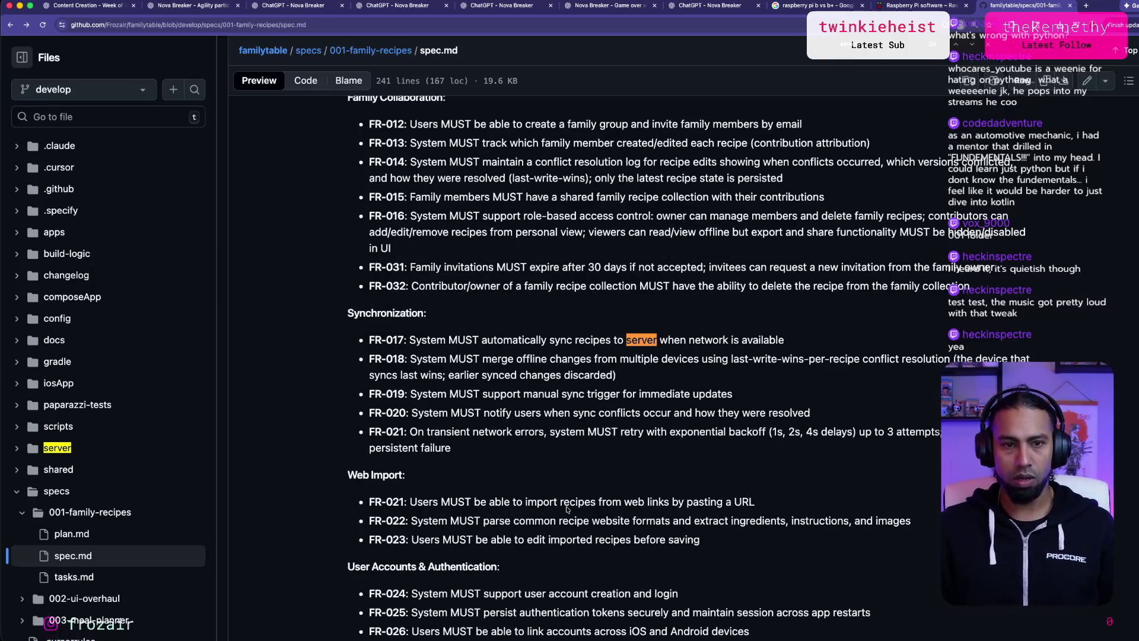
triple_click(377, 342)
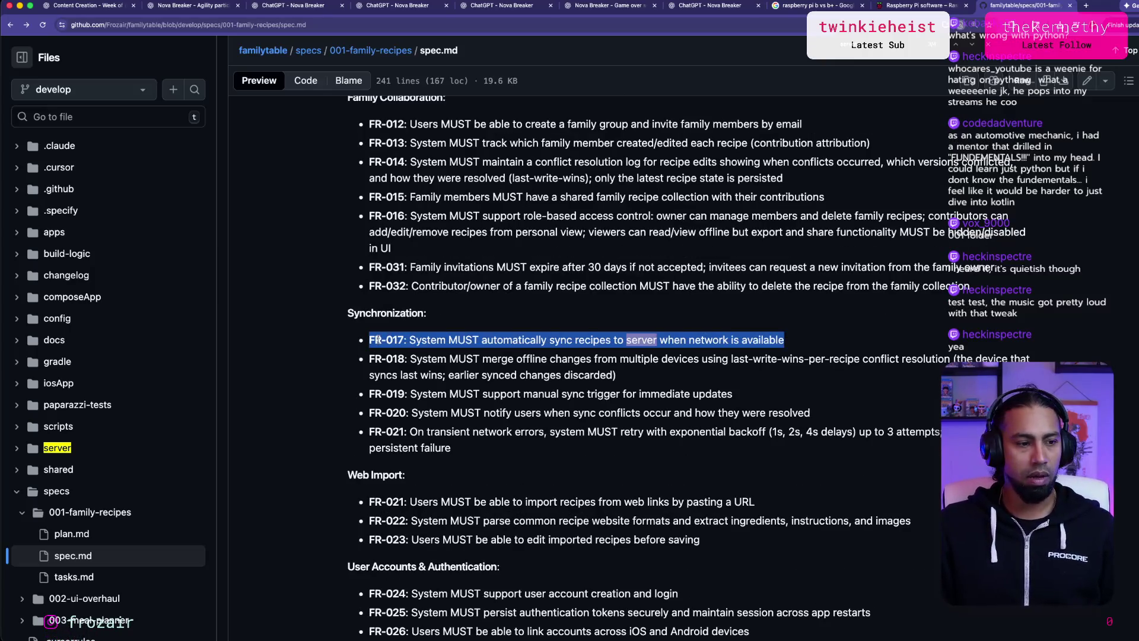
left_click(394, 339)
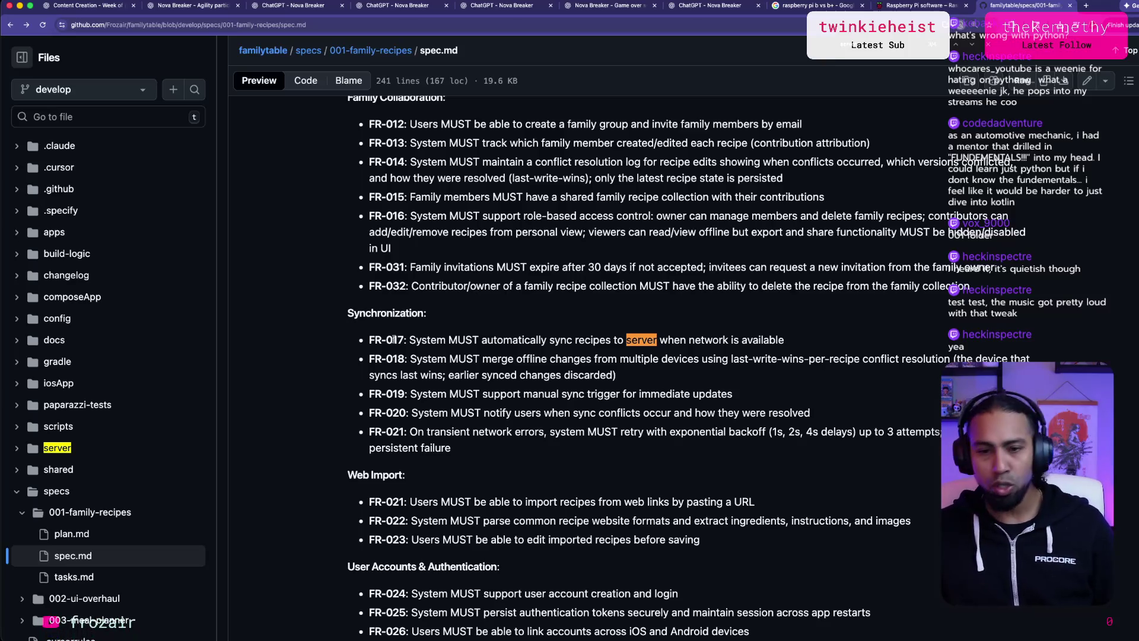
left_click_drag(368, 340, 833, 347)
key("super+Tab")
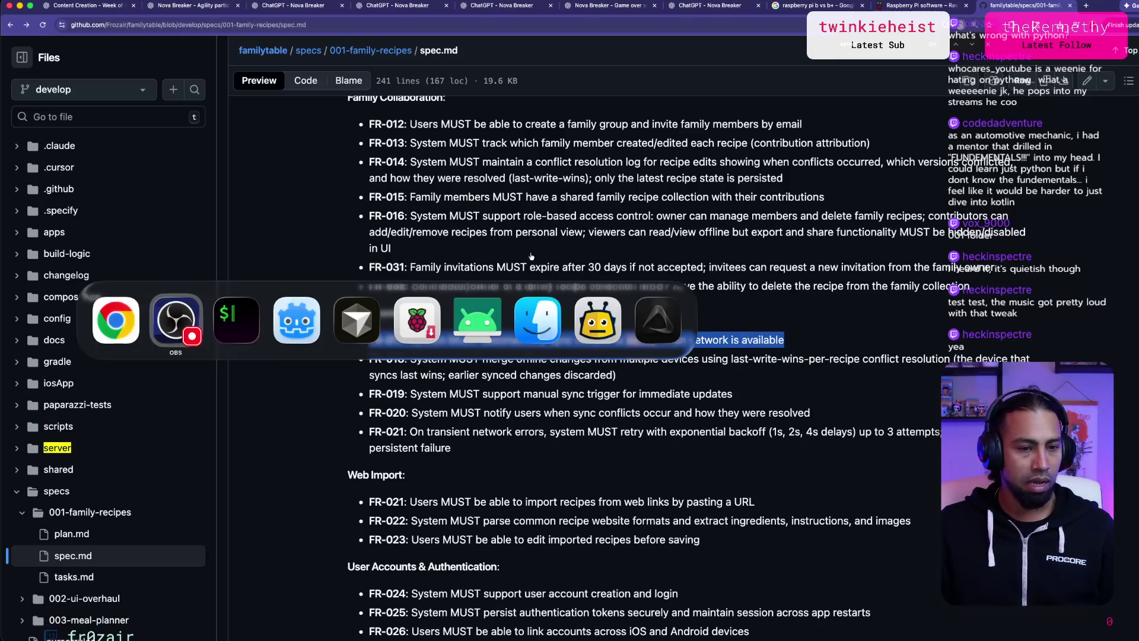
Bring up Cursor's familytable window and open a new Cursor window with Cmd+Shift+N.
key("super+Tab")
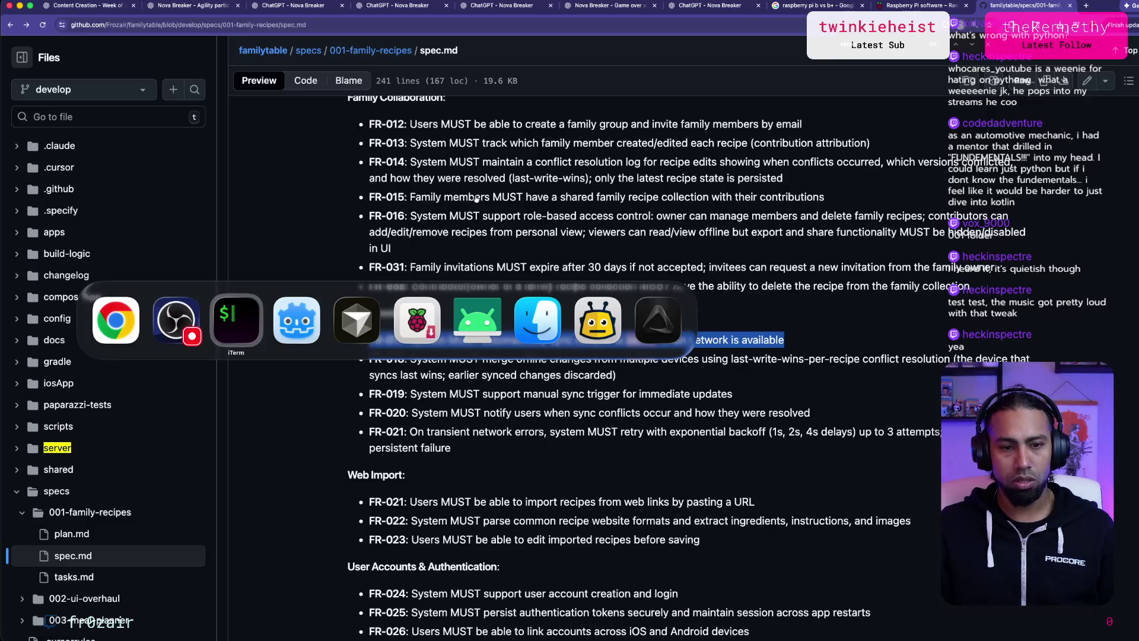
key("super+Tab")
key("super+Tab")
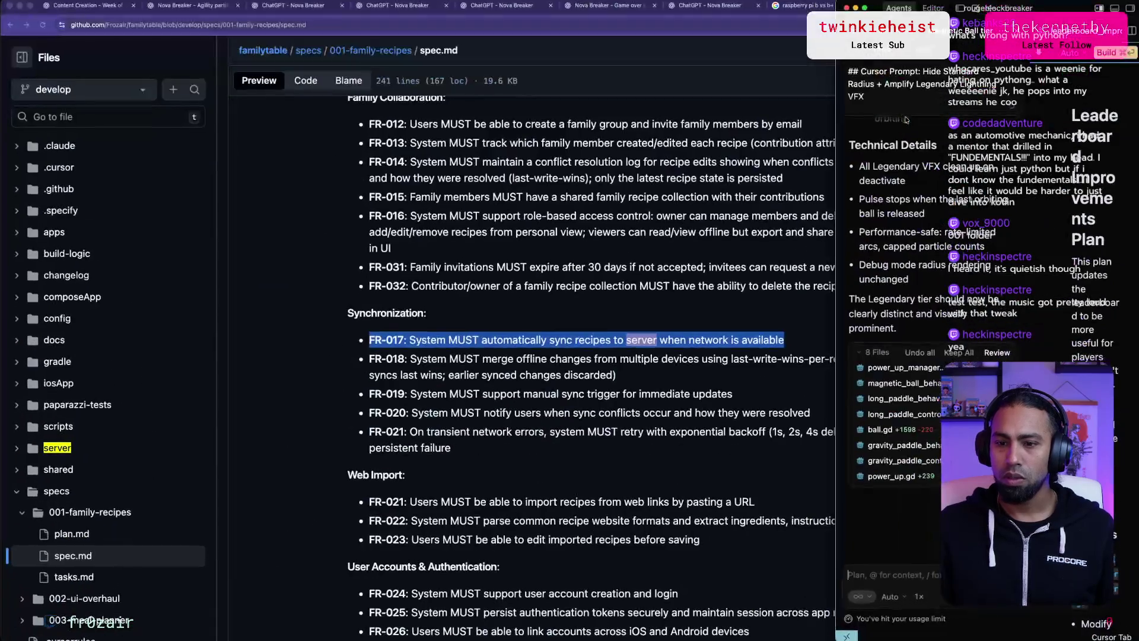
key("super+grave")
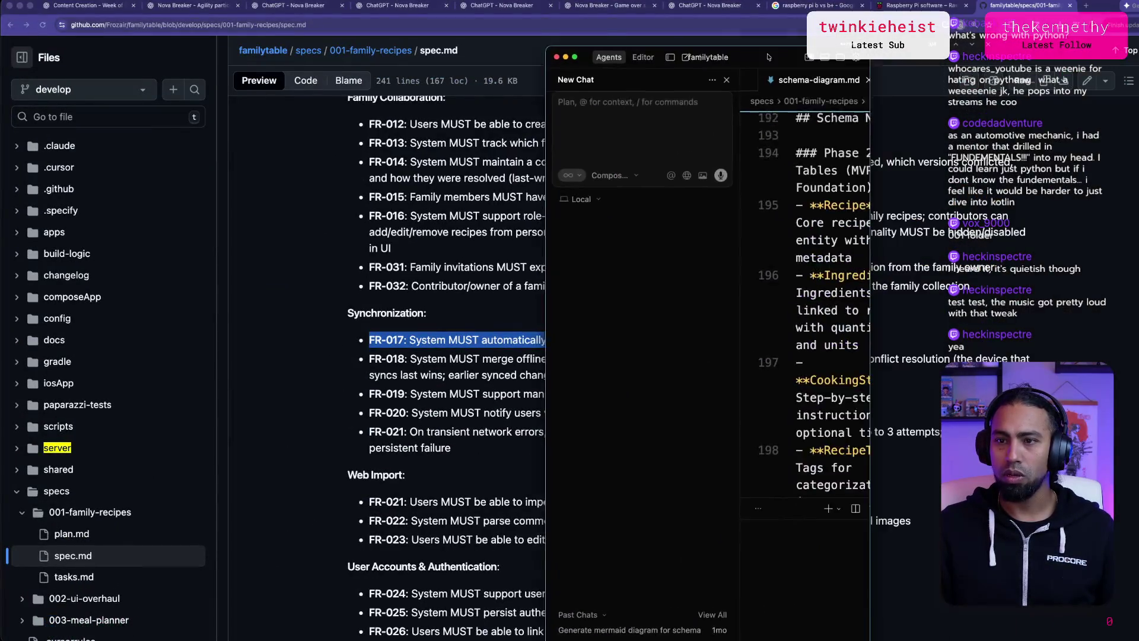
left_click_drag(1066, 16, 1066, 9)
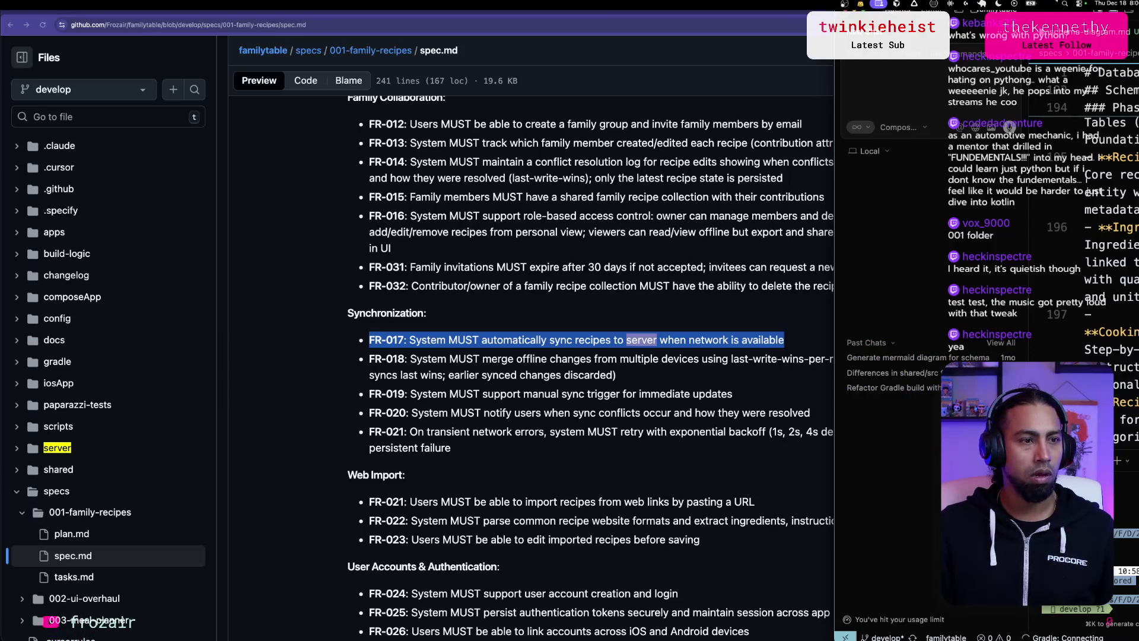
key("super+shift+n")
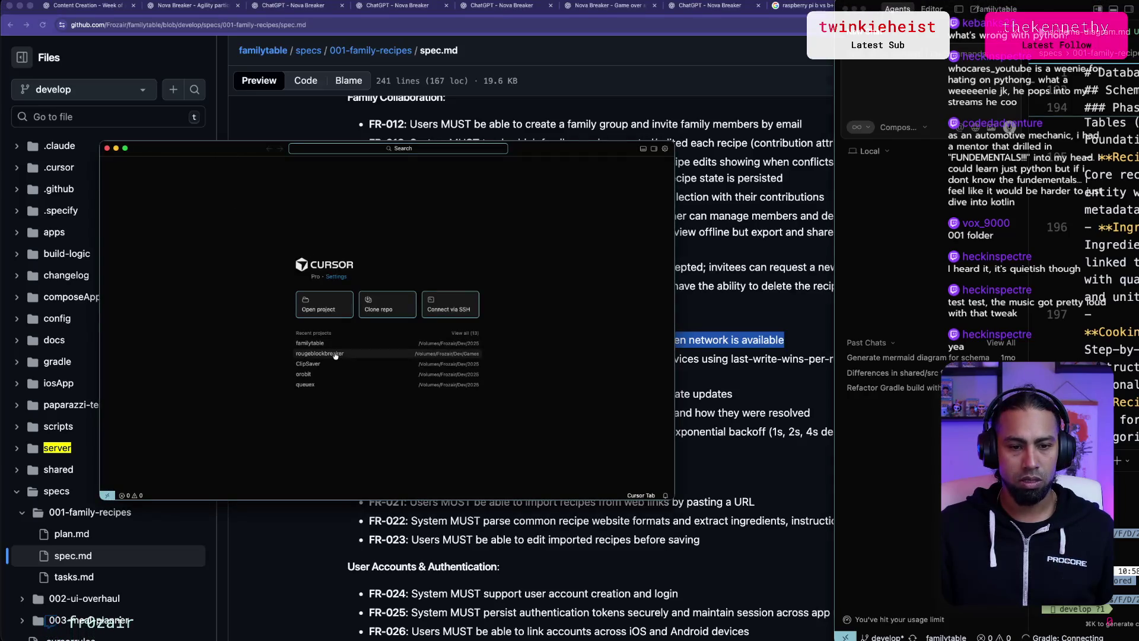
Open rougeblockbreaker from recent projects, resize its window, close the plan, and show the agents list.
left_click(349, 352)
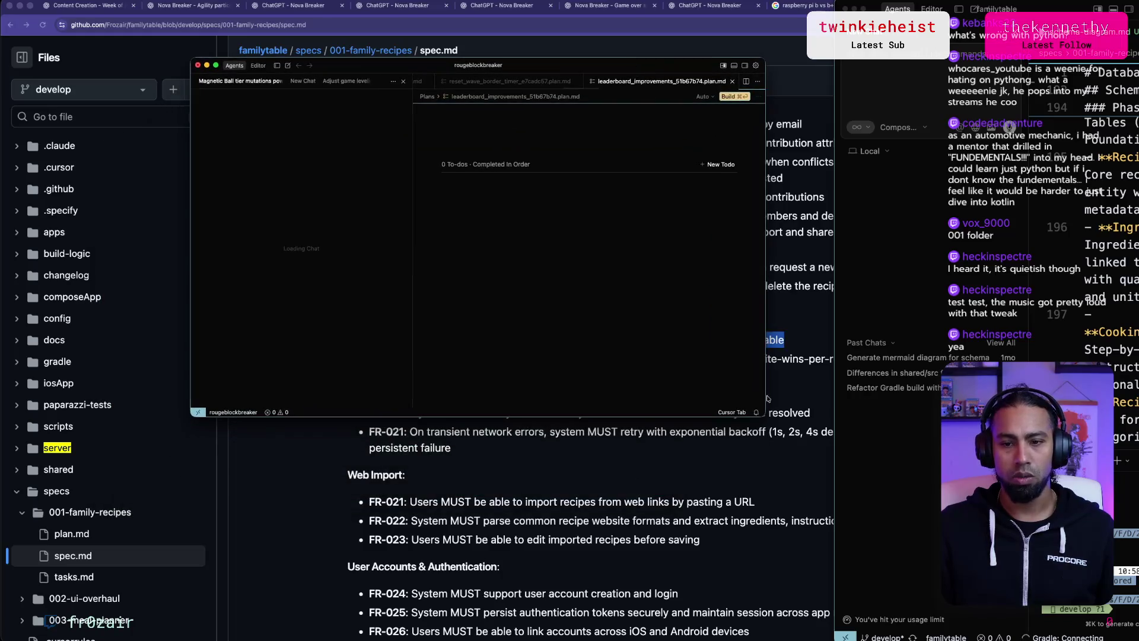
mouse_move(765, 418)
left_mouse_down()
mouse_move(671, 335)
mouse_move(748, 329)
left_mouse_up()
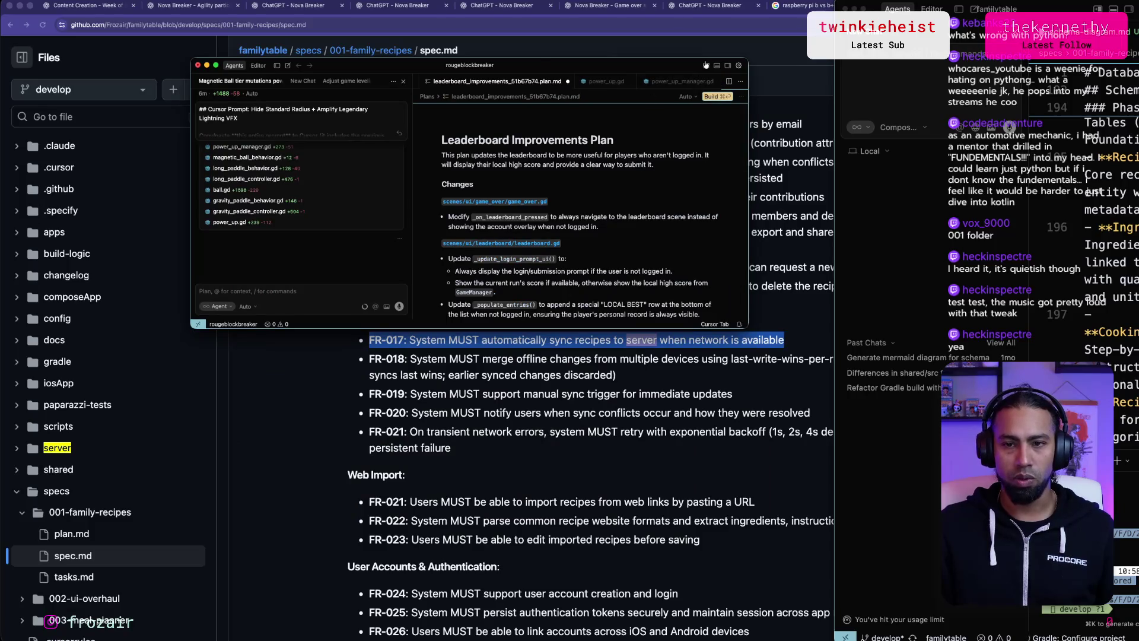
left_click(730, 65)
left_click_drag(538, 55, 541, 47)
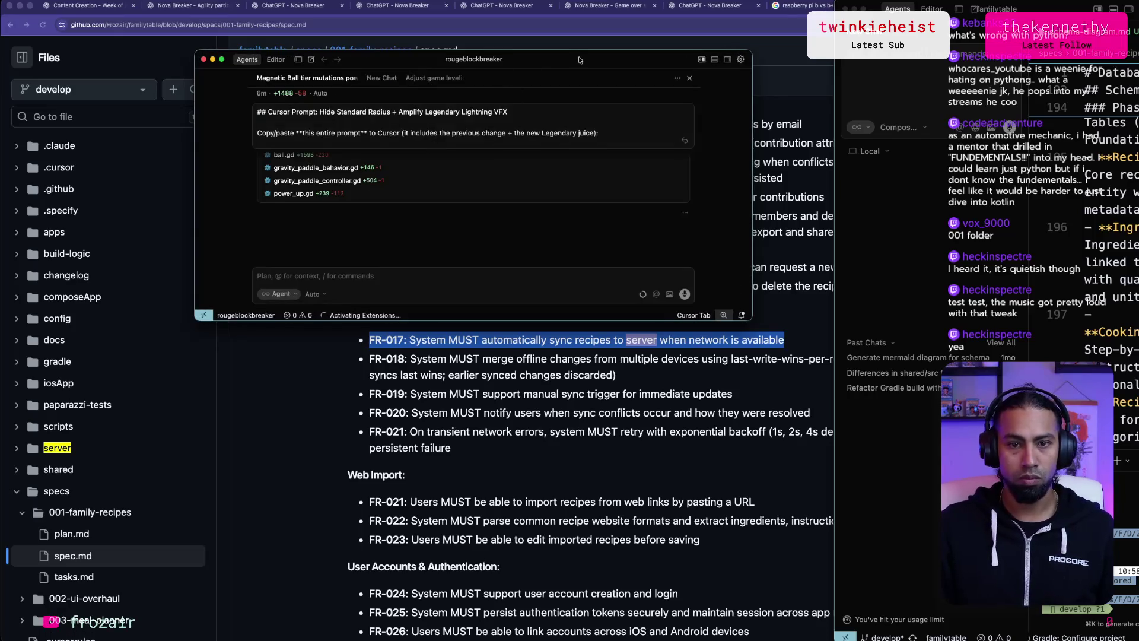
left_click(322, 37)
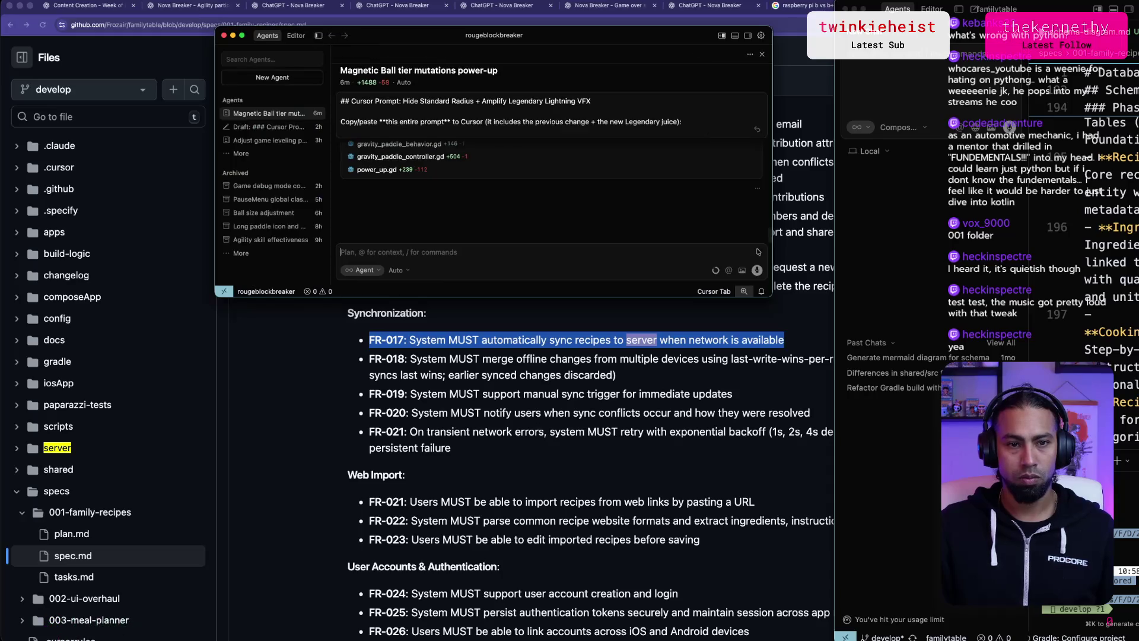
left_click_drag(771, 297, 837, 309)
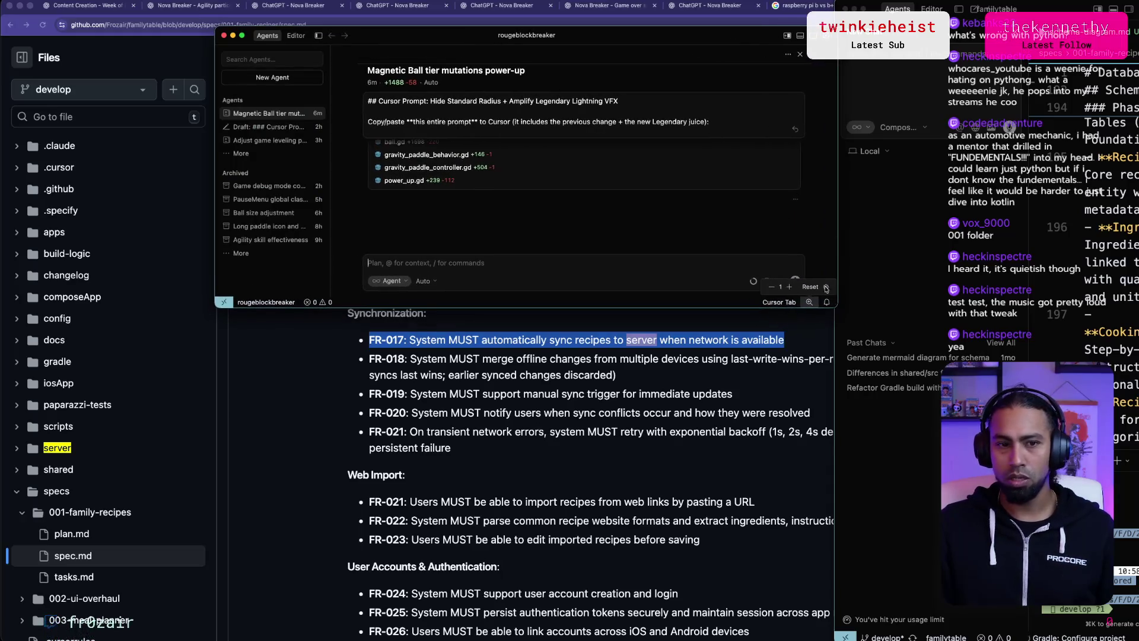
left_click_drag(703, 42, 703, 18)
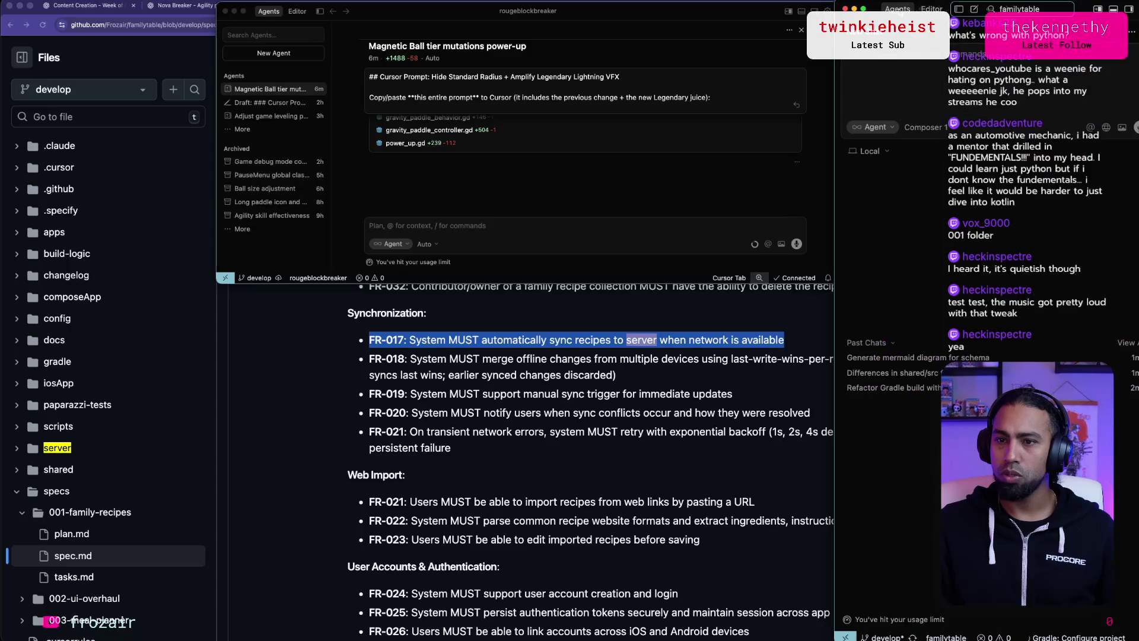
left_click(959, 9)
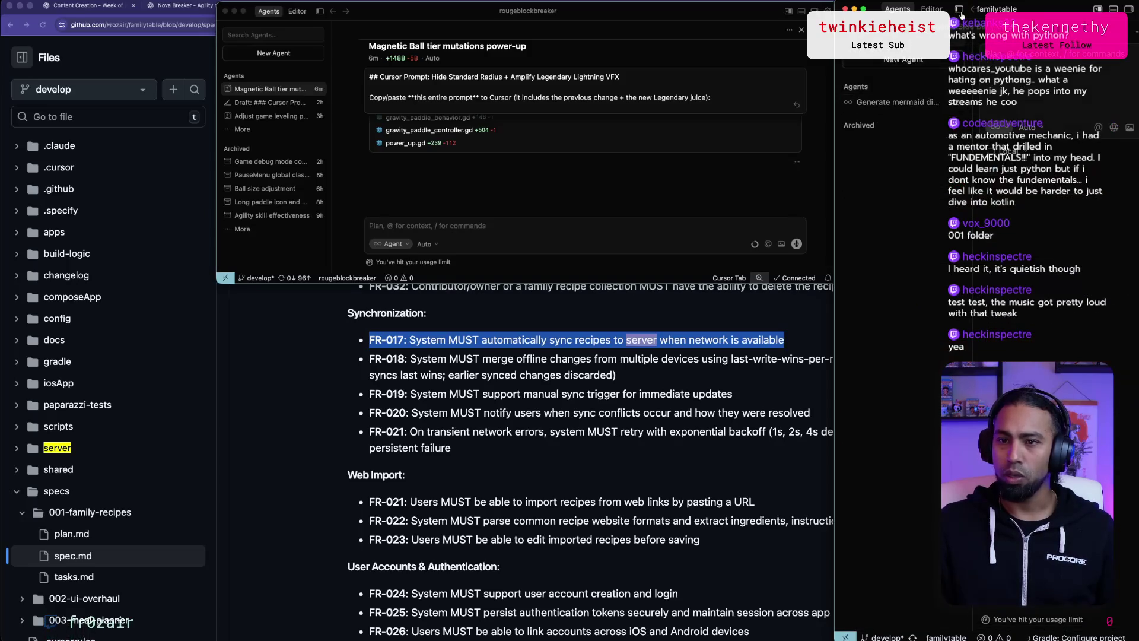
With 001-family-recipes attached, paste the FR-017 line and ask the agent whether it was implemented.
left_click(957, 17)
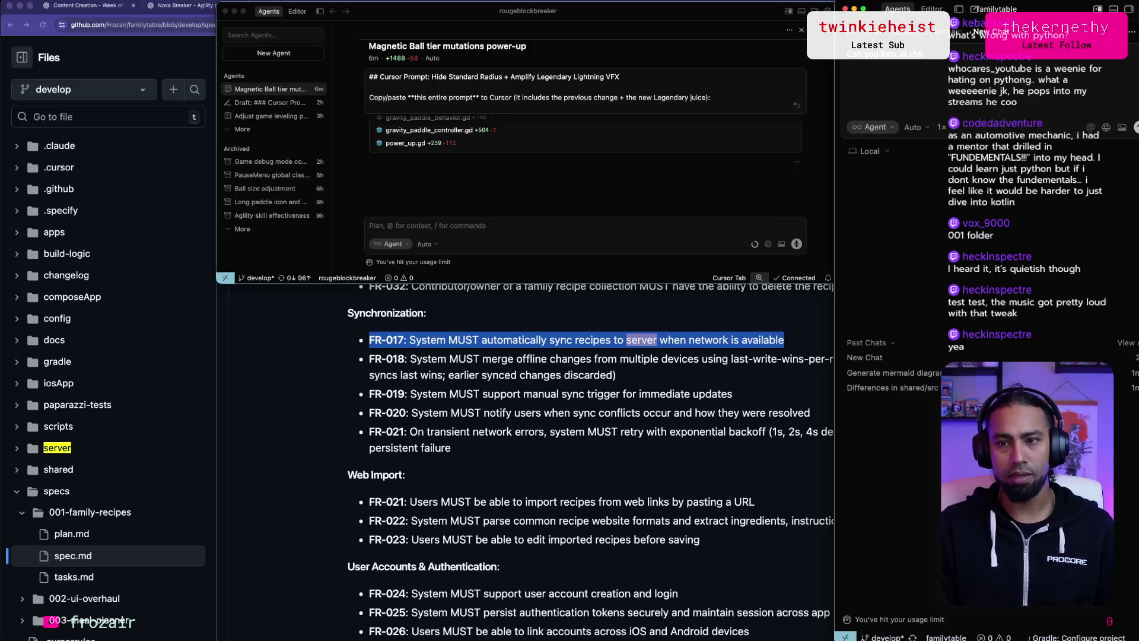
type("@spec")
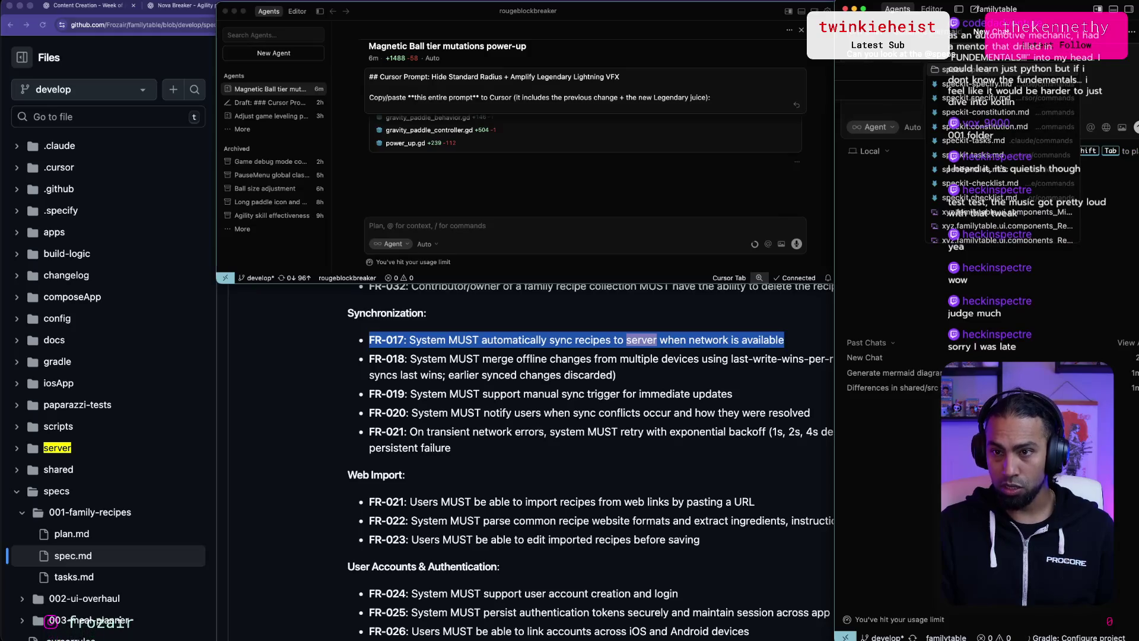
key("Return")
type("/")
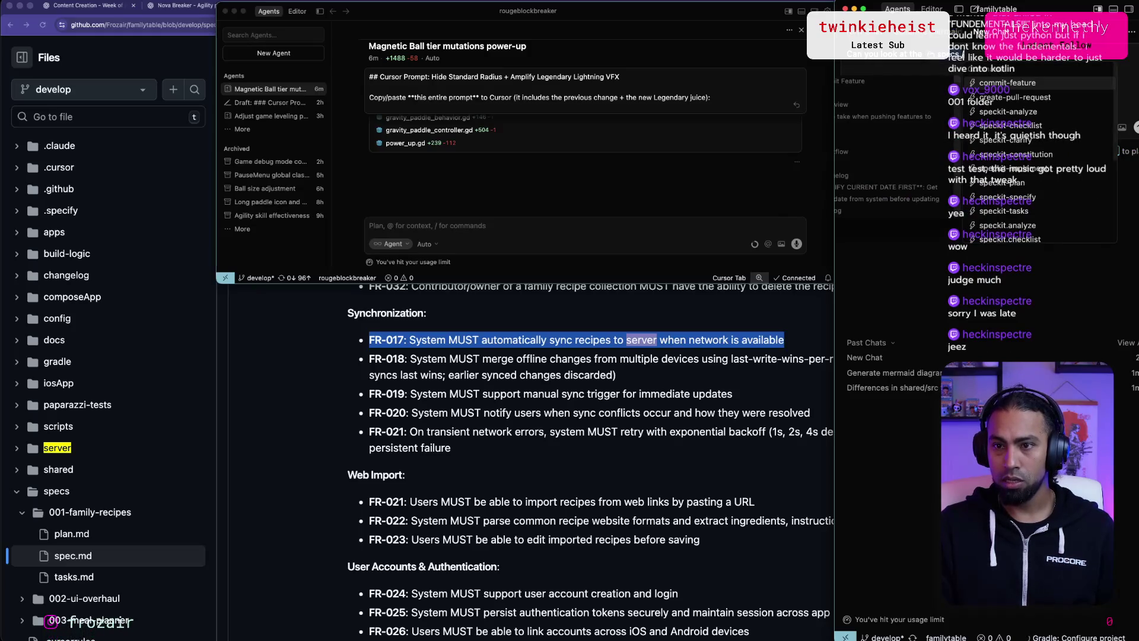
key("BackSpace")
key("BackSpace")
type("@")
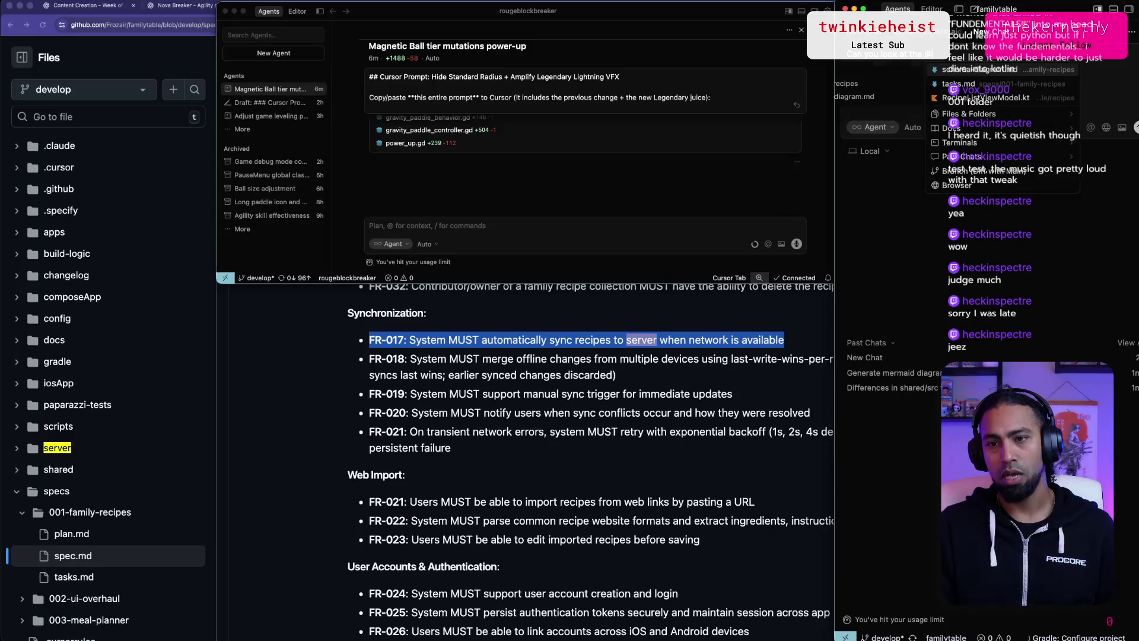
type("00")
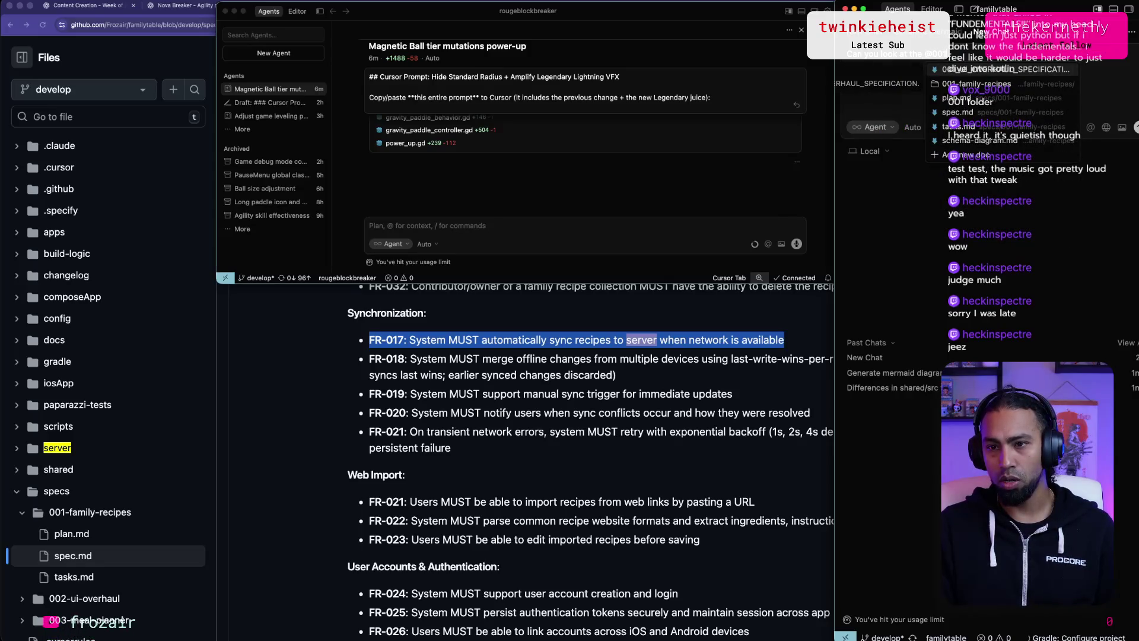
type("1")
key("Down")
key("Return")
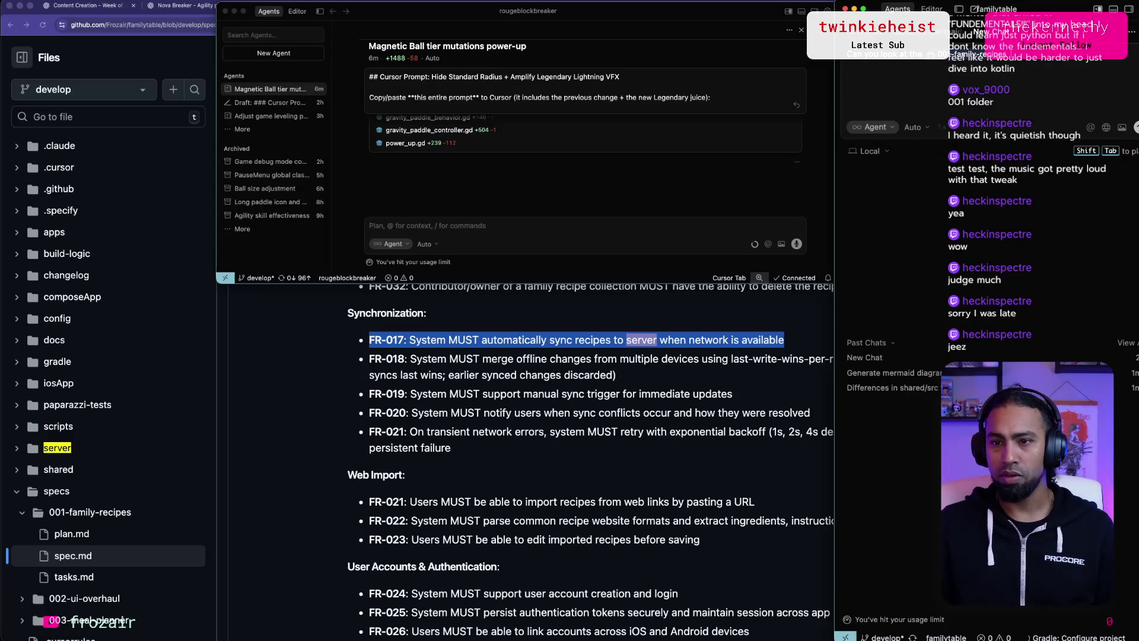
type("nd version number")
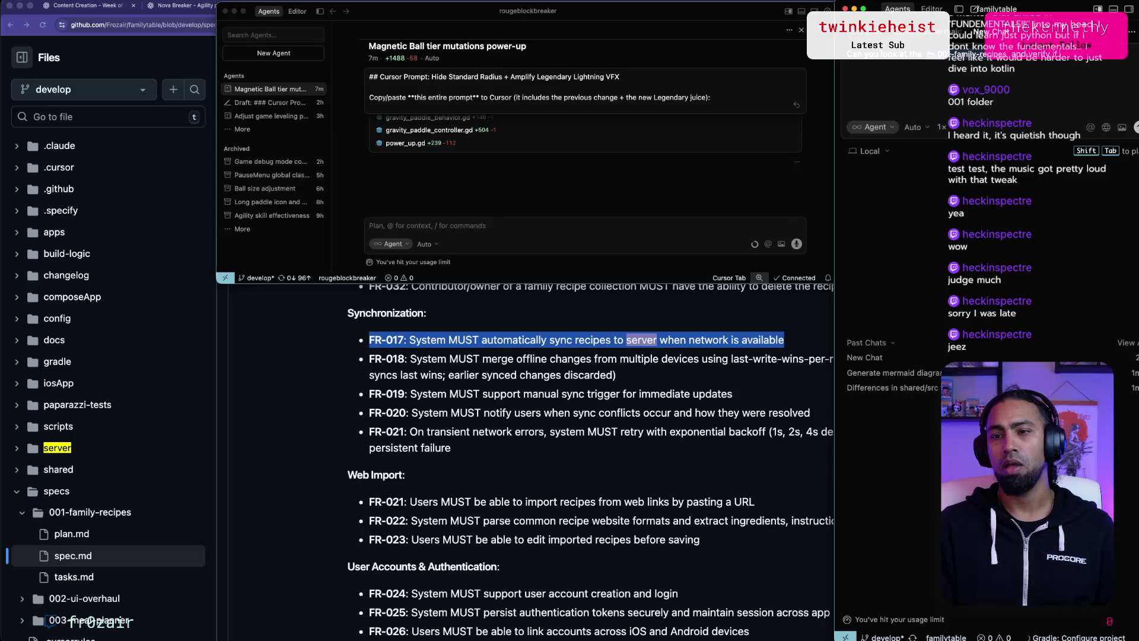
type("FR-017: System MUST automatically sync recipes to server when network is available")
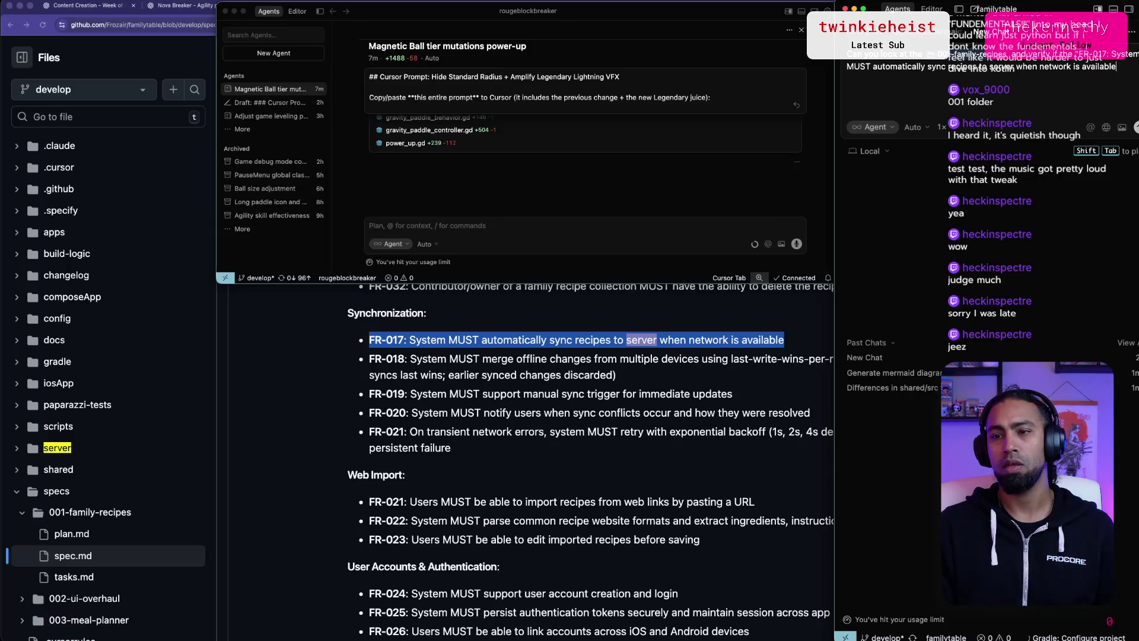
type("was implemented?")
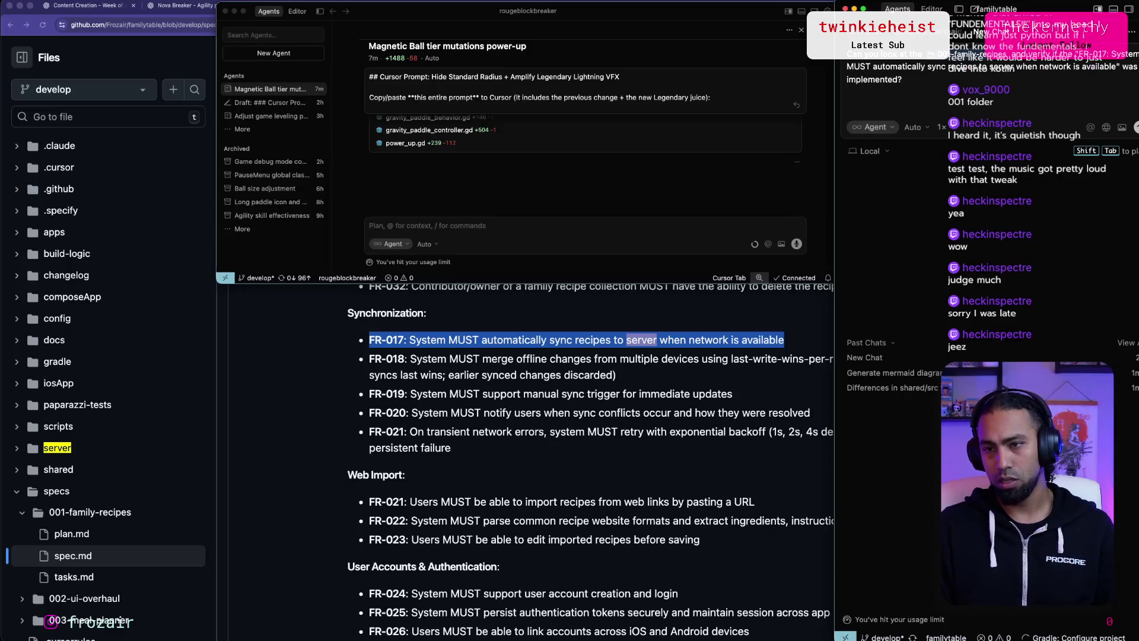
key("Return")
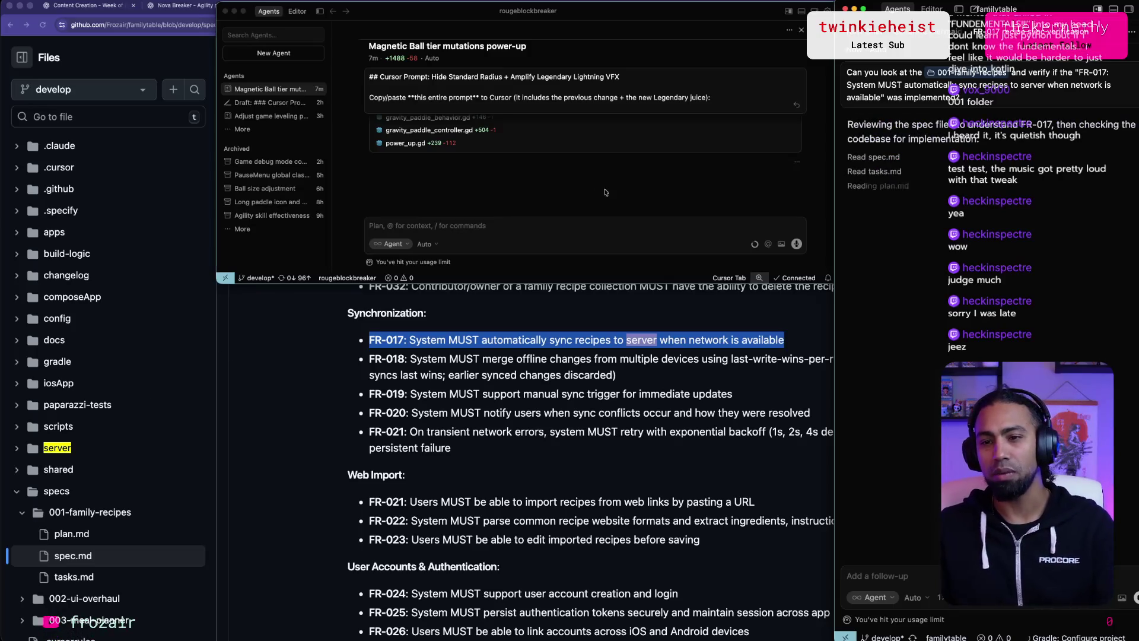
Make the rougeblockbreaker agent window much taller and move it to the left.
left_click(518, 198)
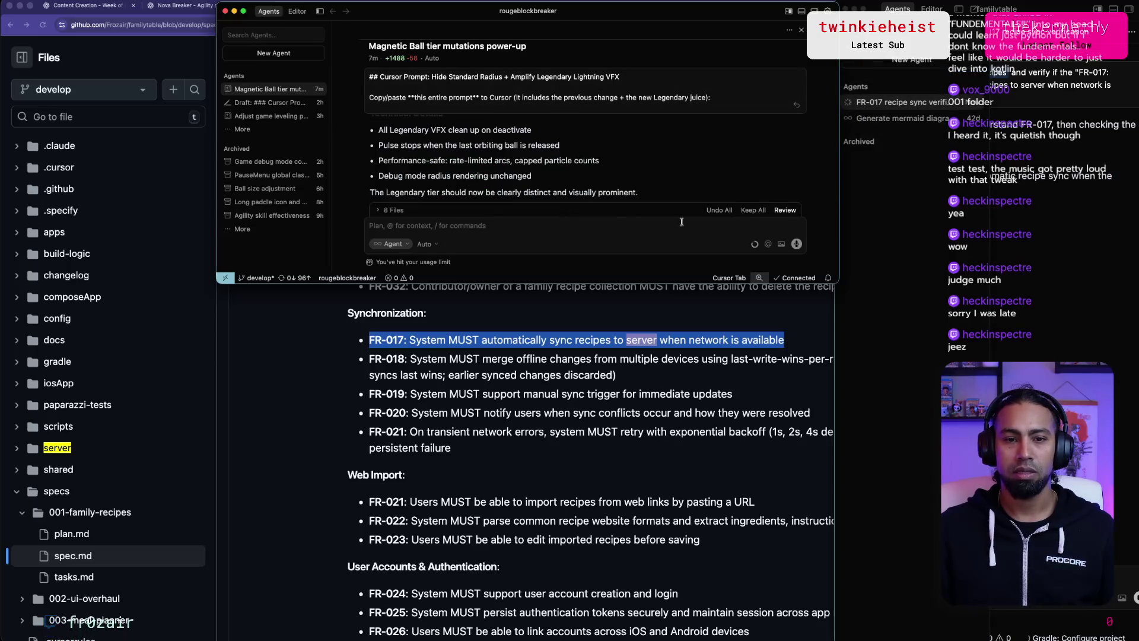
left_click_drag(838, 282, 671, 620)
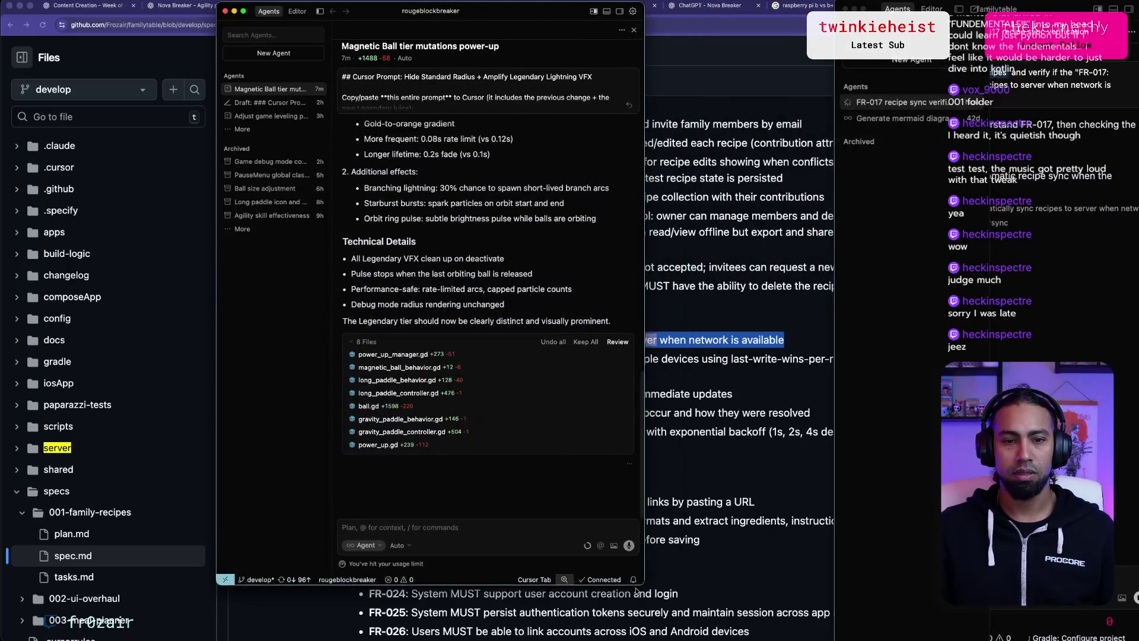
left_click_drag(618, 16, 410, 12)
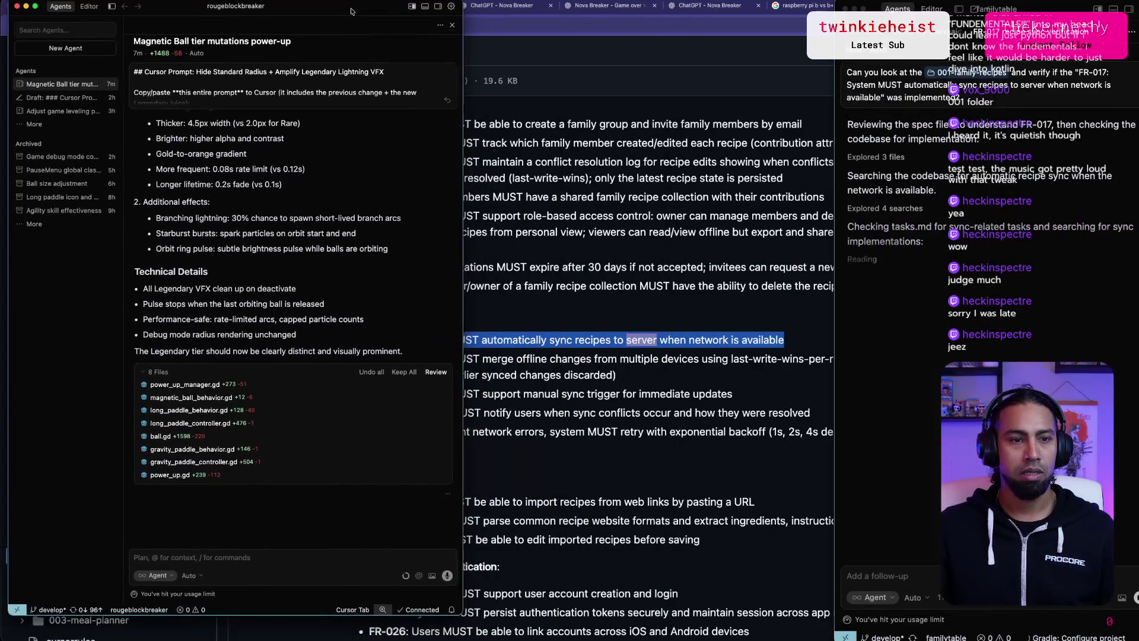
left_click_drag(458, 619, 466, 628)
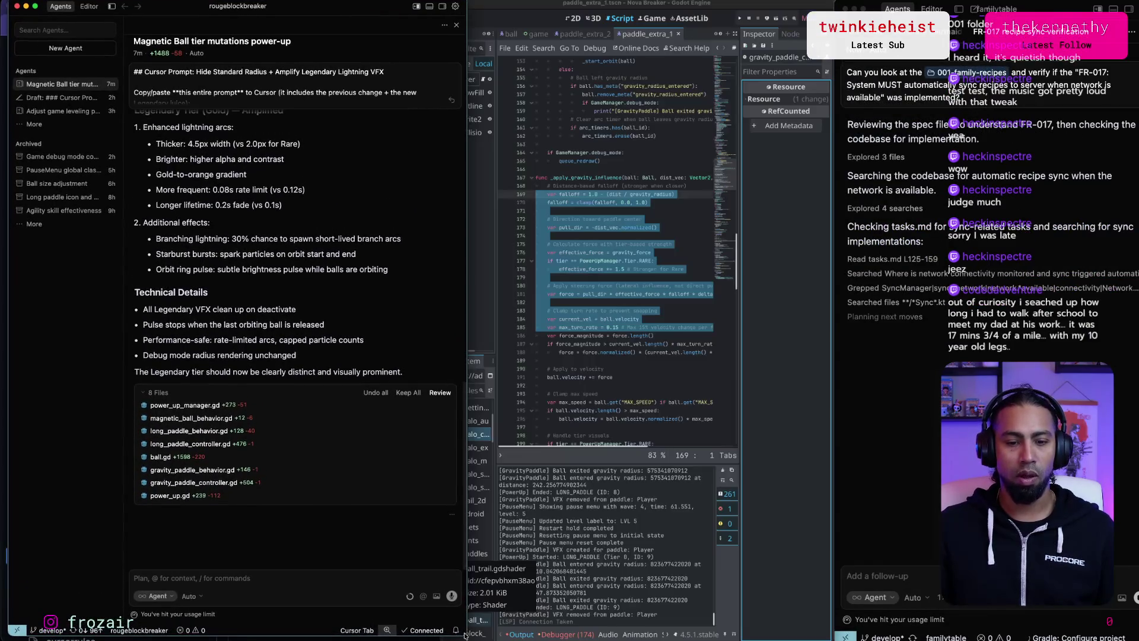
Dismiss the finished Raspberry Pi Imager window and switch through Chrome and Cursor to Godot.
key("super+Tab")
key("super+Tab")
key("super+Tab")
key("super+Tab")
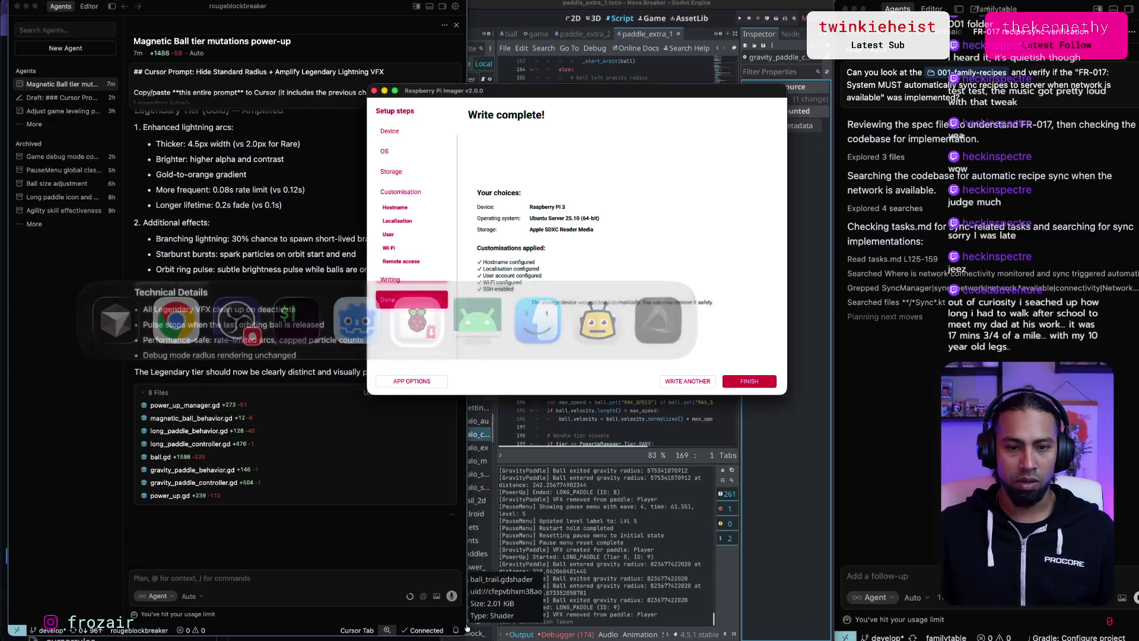
left_click(750, 379)
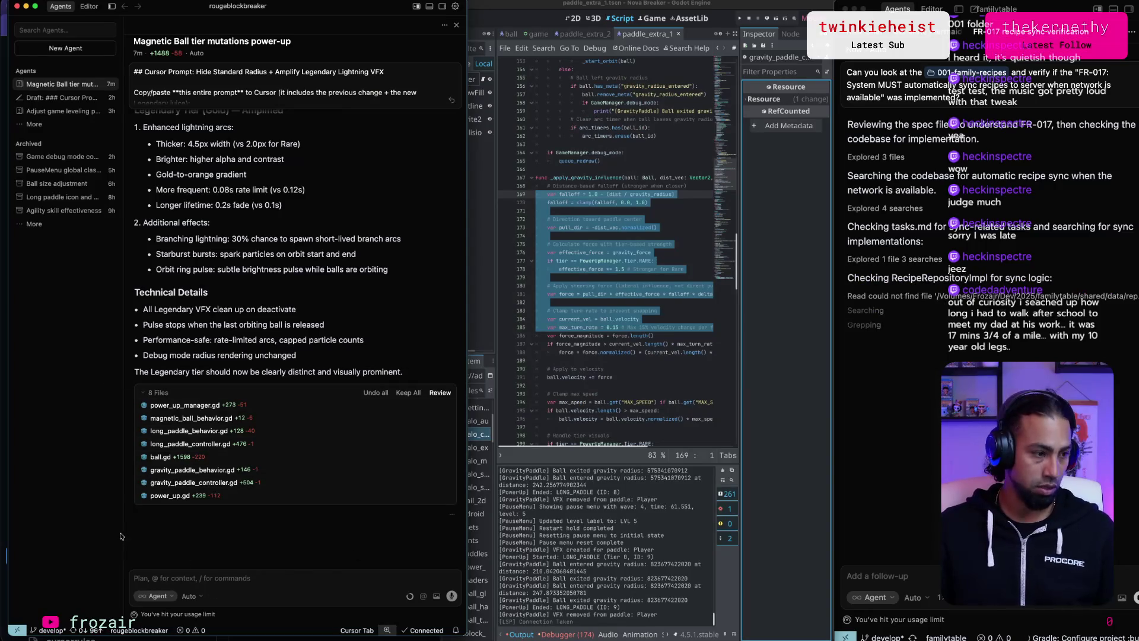
key("super+Tab")
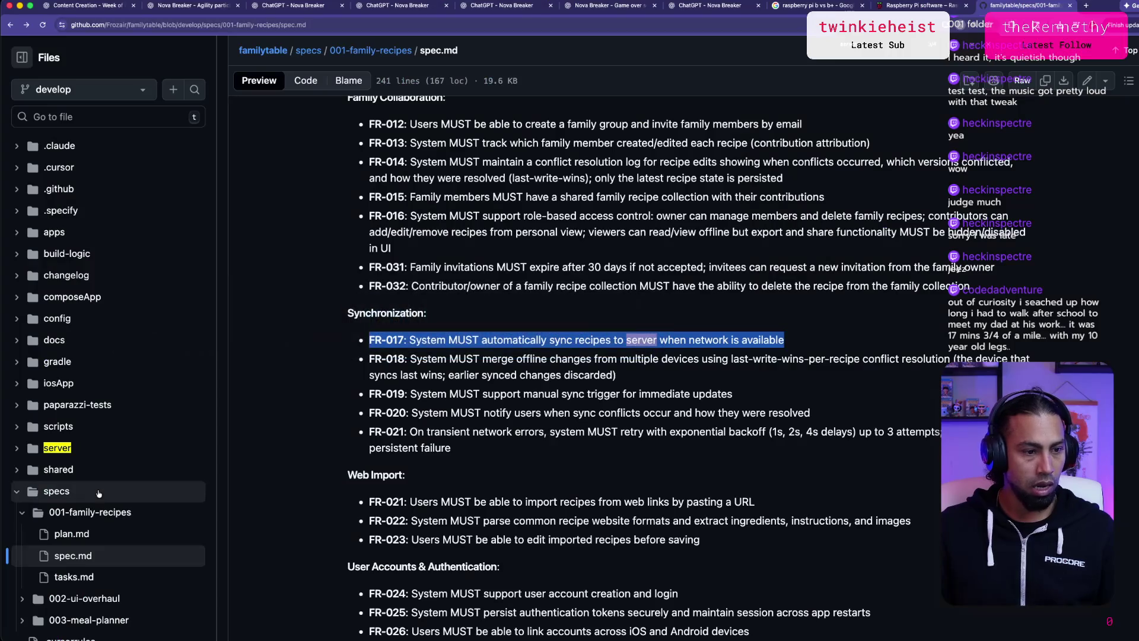
key("super+Tab")
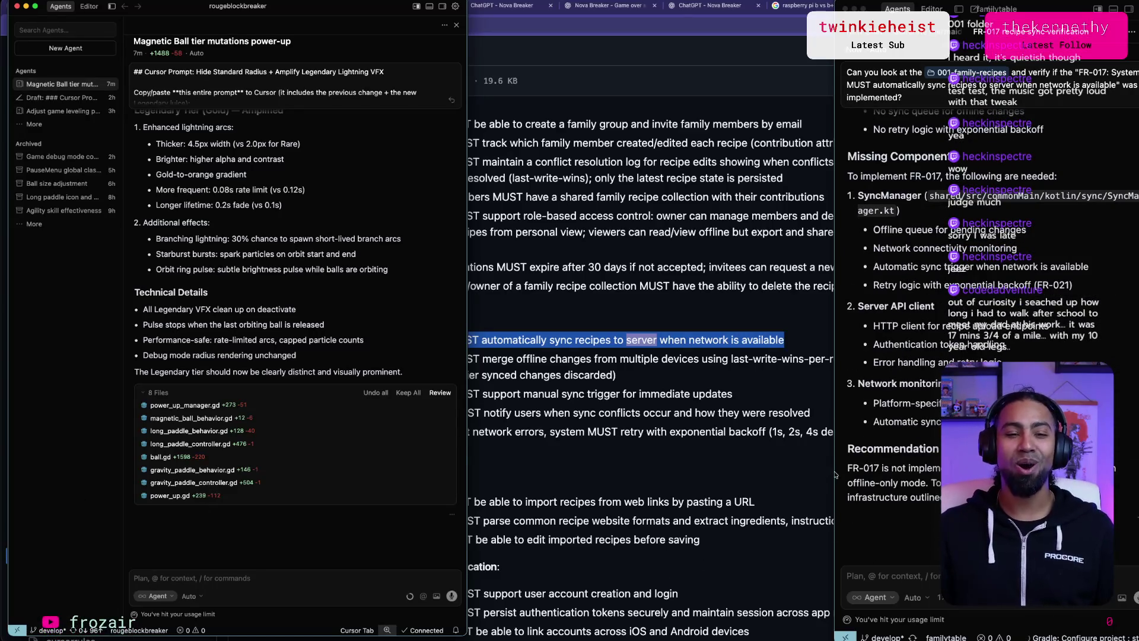
key("super+Tab")
key("super+Tab")
key("super+Tab")
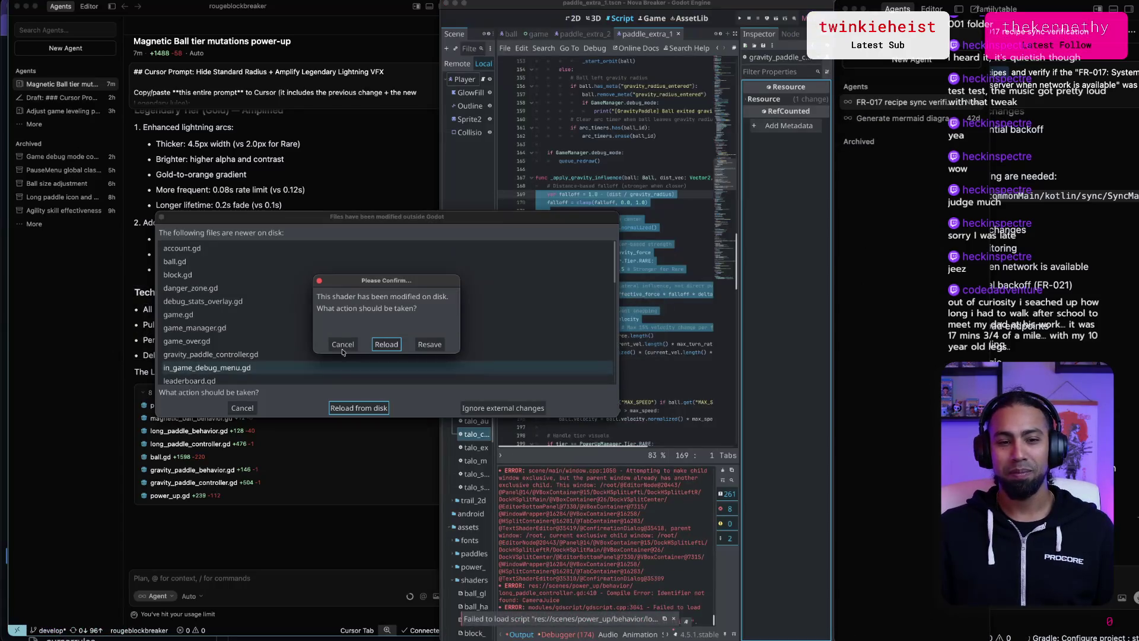
Reload the externally modified shader, scripts and scenes from disk.
left_click(386, 344)
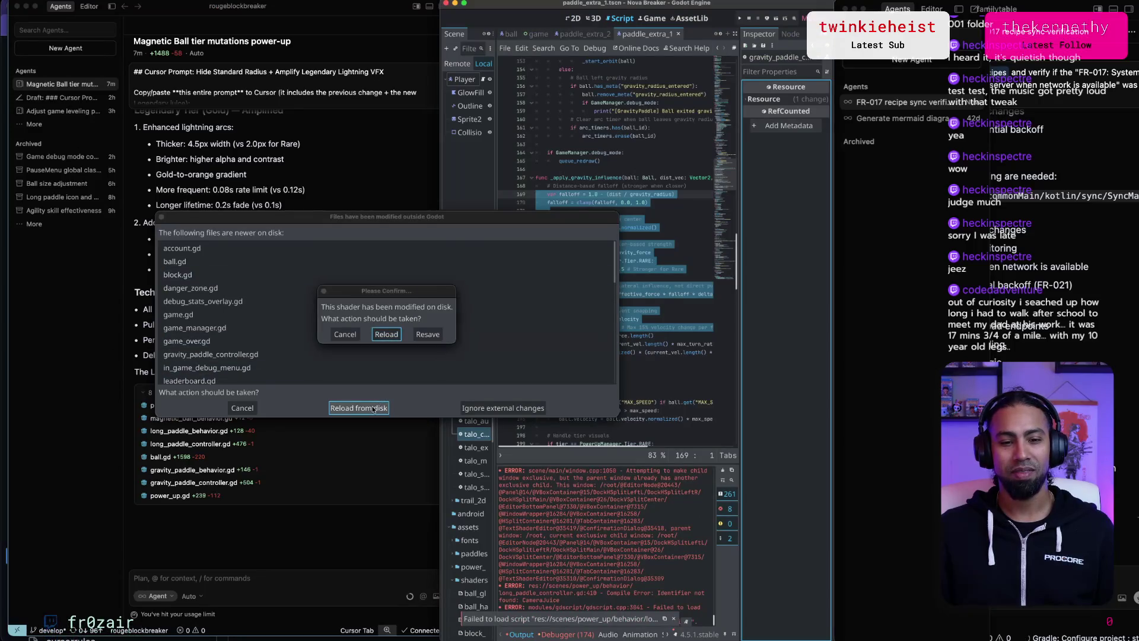
left_click(392, 334)
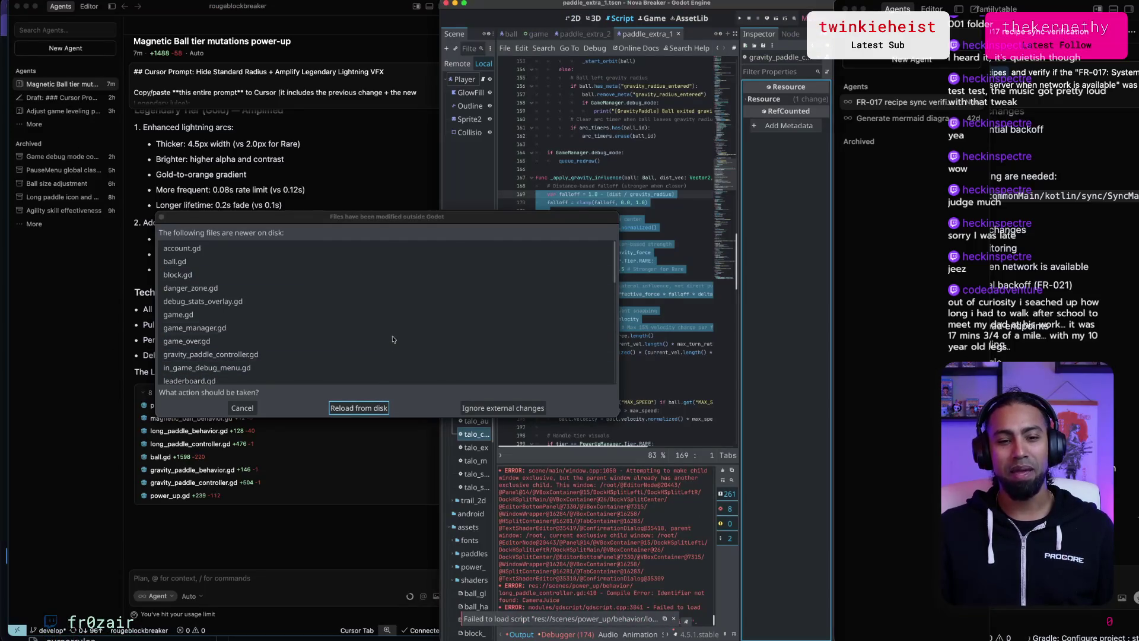
left_click(377, 409)
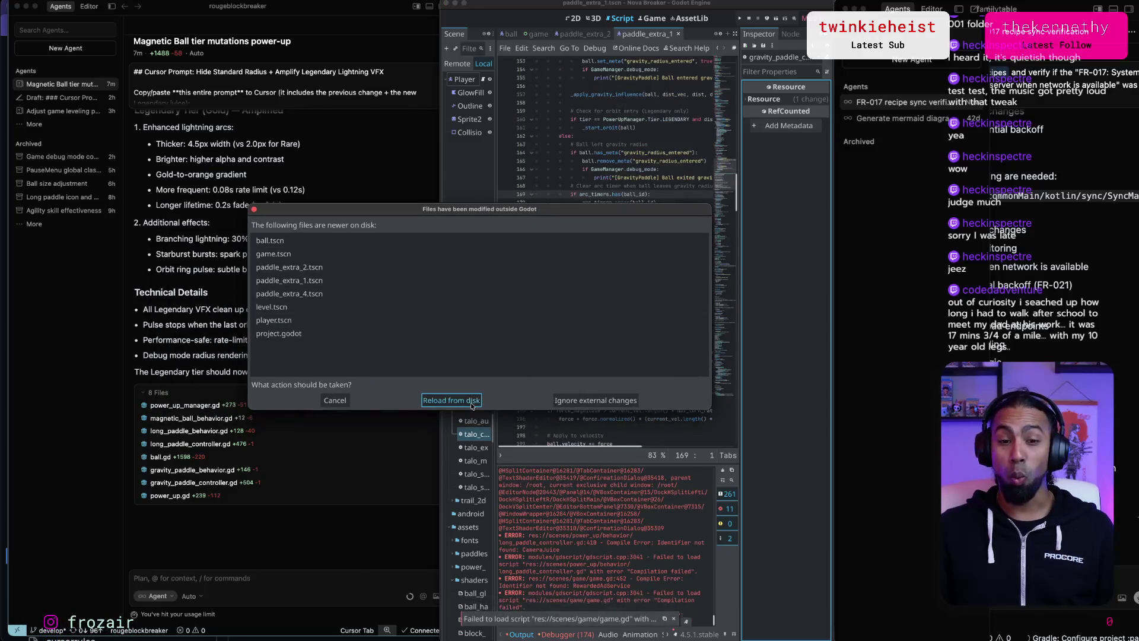
left_click(473, 402)
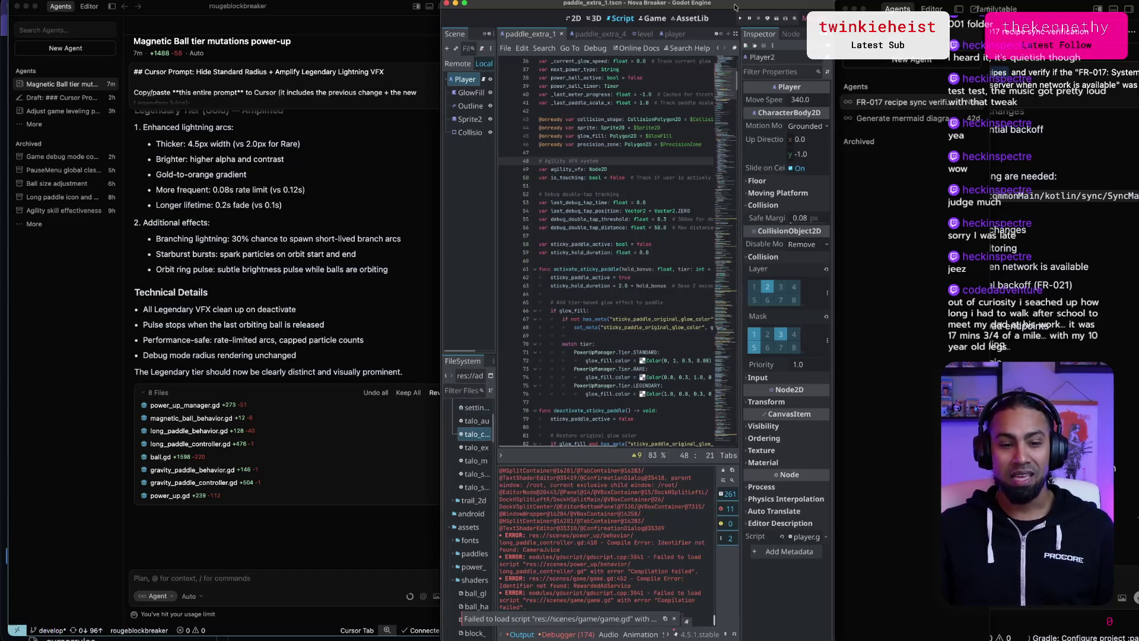
left_click(768, 18)
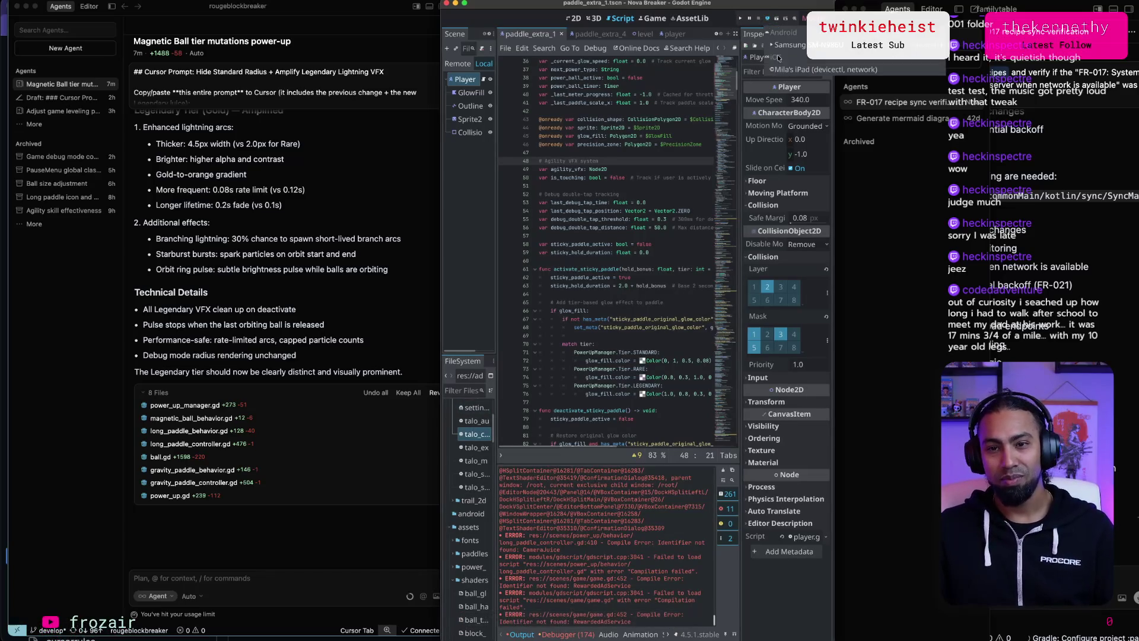
Run the game on the Samsung SM-N986U and capture a window screenshot of the scrcpy mirror.
left_click(795, 45)
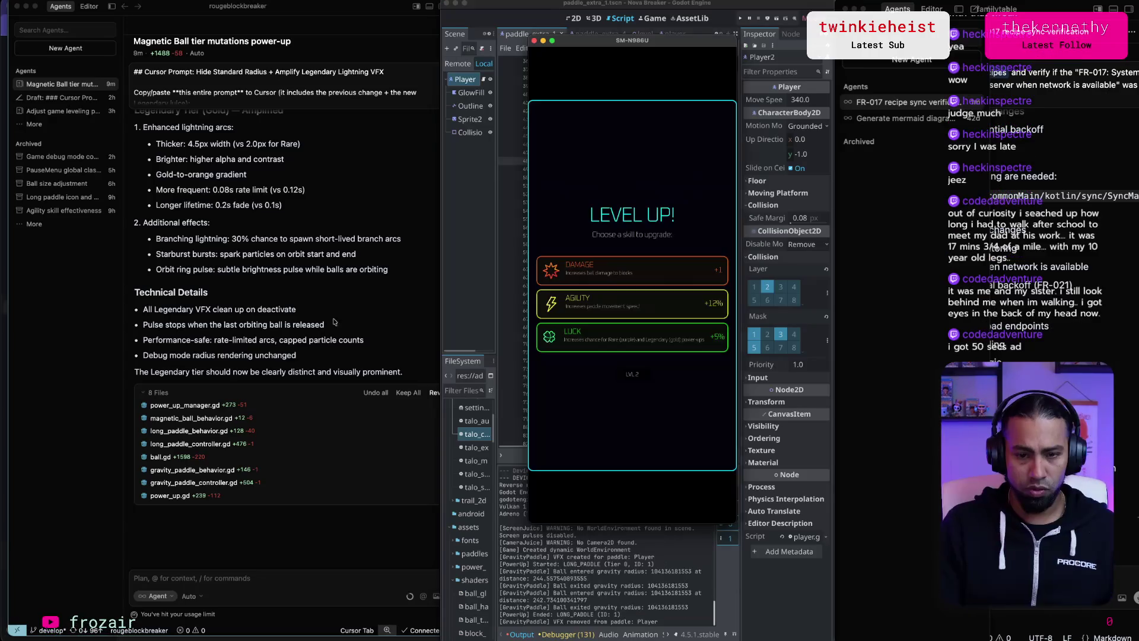
key("space")
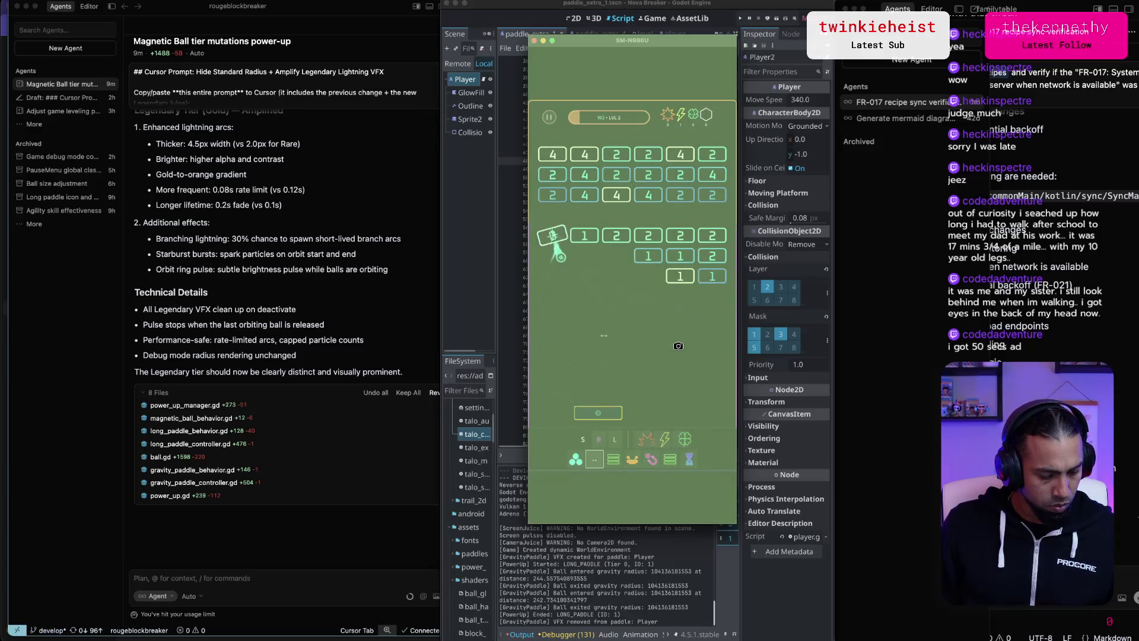
left_click(678, 345)
key("super+Tab")
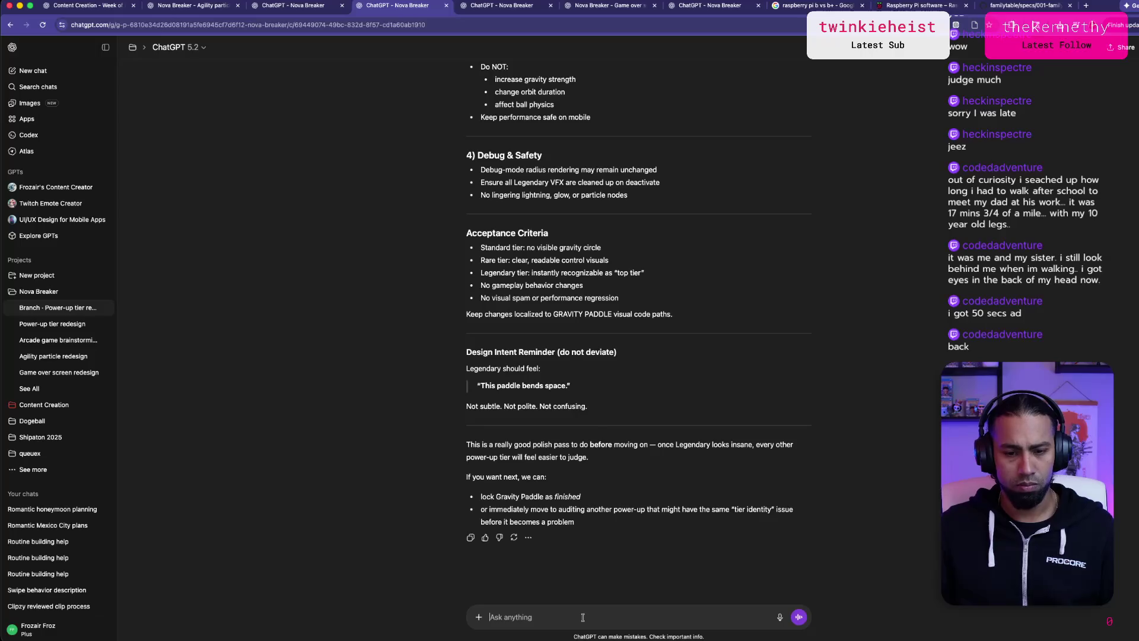
Paste the gameplay screenshot into ChatGPT and send it with 'Hmm this is what standard looks like'.
key("super+v")
type("Hmm")
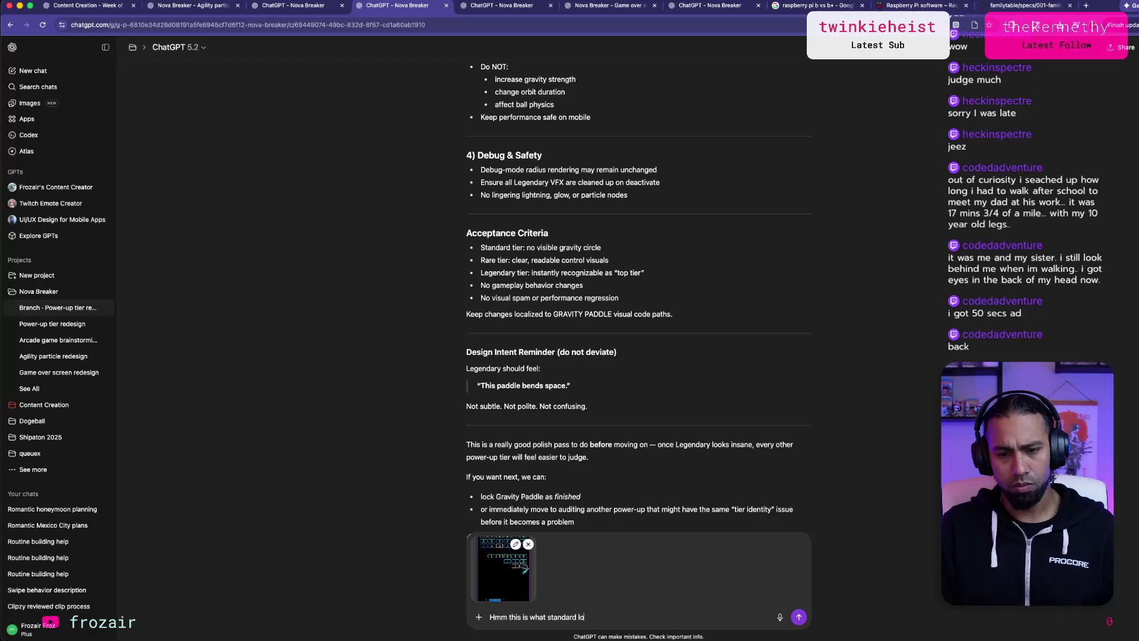
type("oks like")
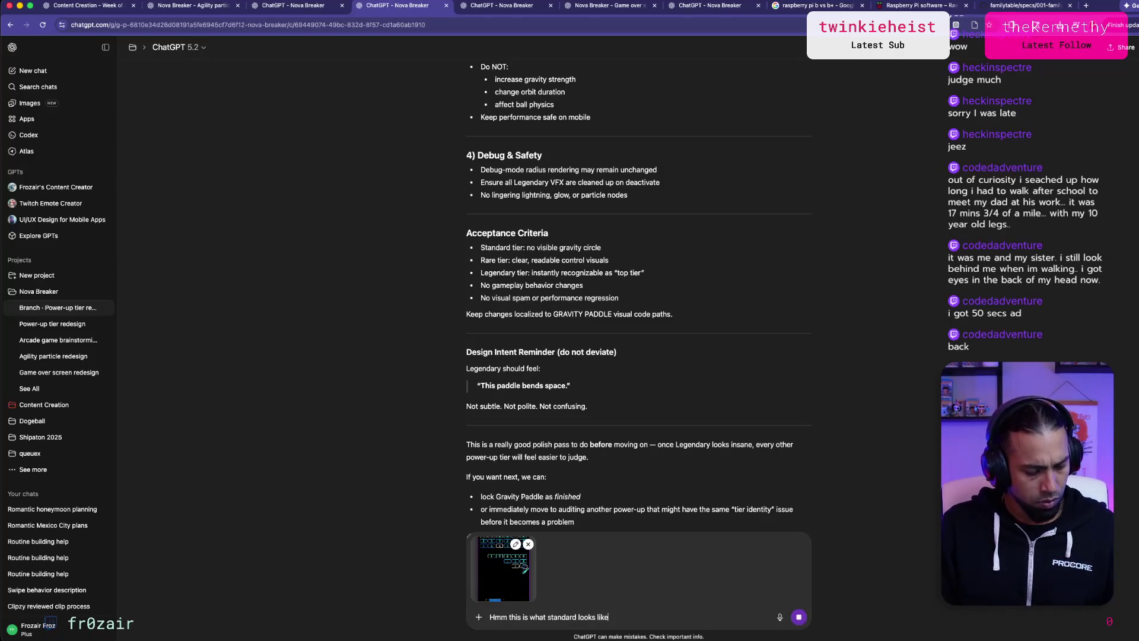
key("Return")
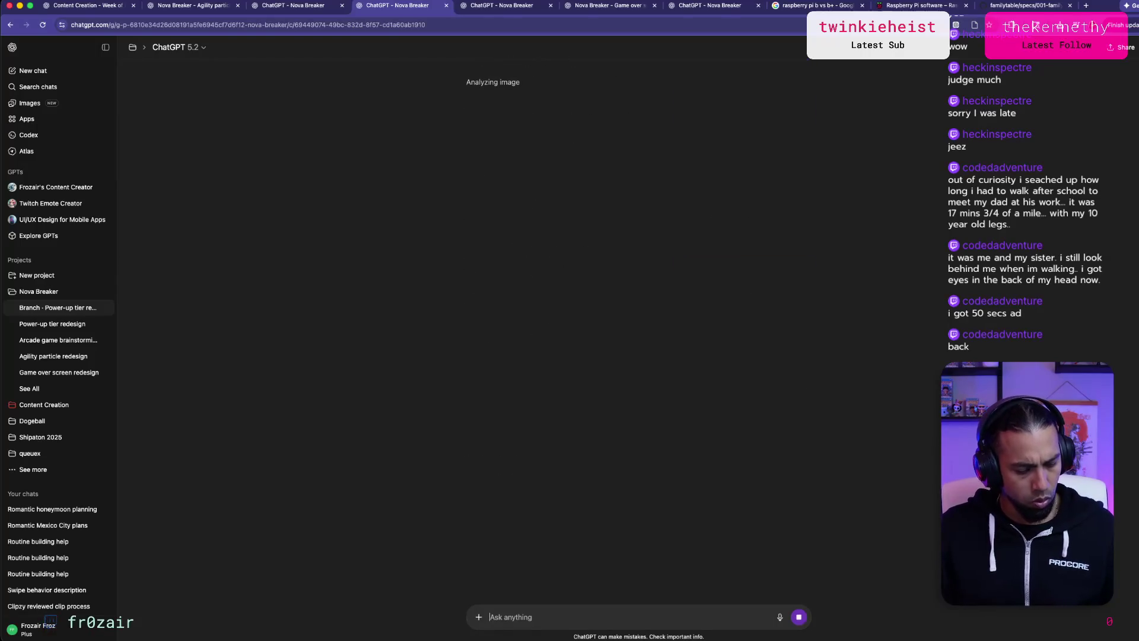
key("super+Tab")
key("Tab")
key("super+Tab")
key("Tab")
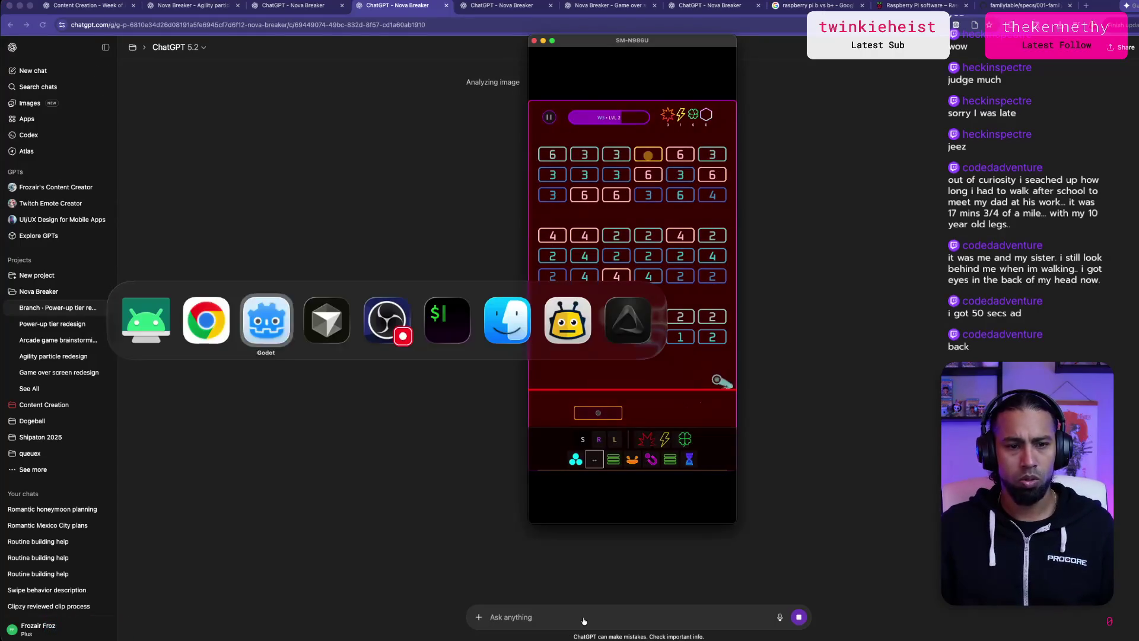
Remote-deploy Nova Breaker to the Samsung SM-N986U and drag the scrcpy mirror over the Godot editor.
key("super+Tab")
key("Tab")
key("Tab")
key("super+Tab")
key("Tab")
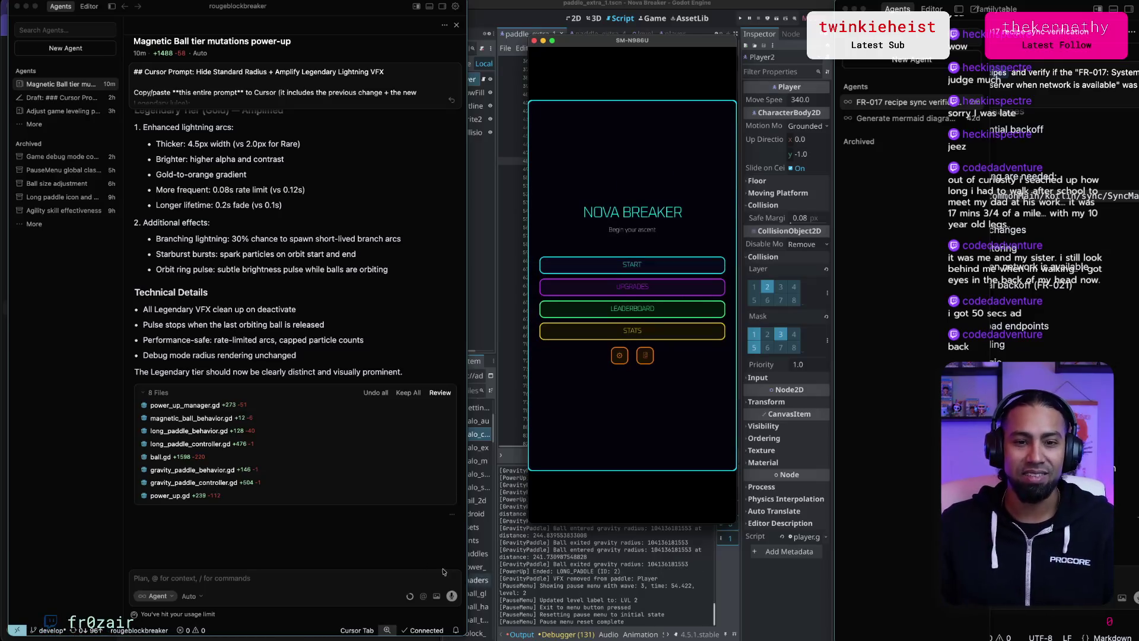
left_click_drag(716, 41, 337, 59)
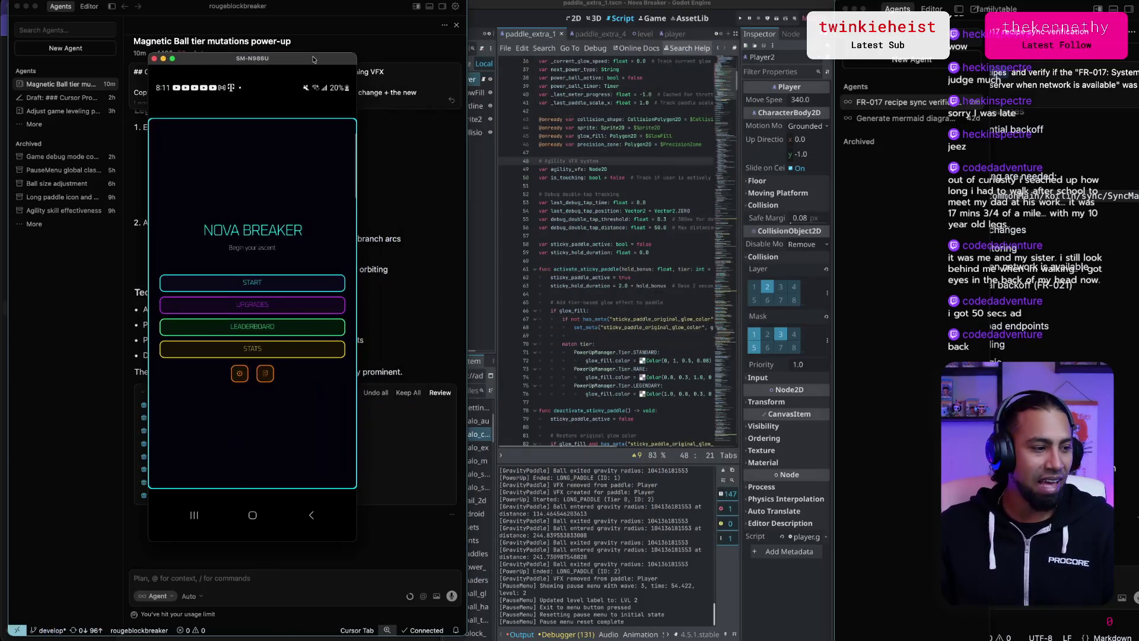
left_click(550, 9)
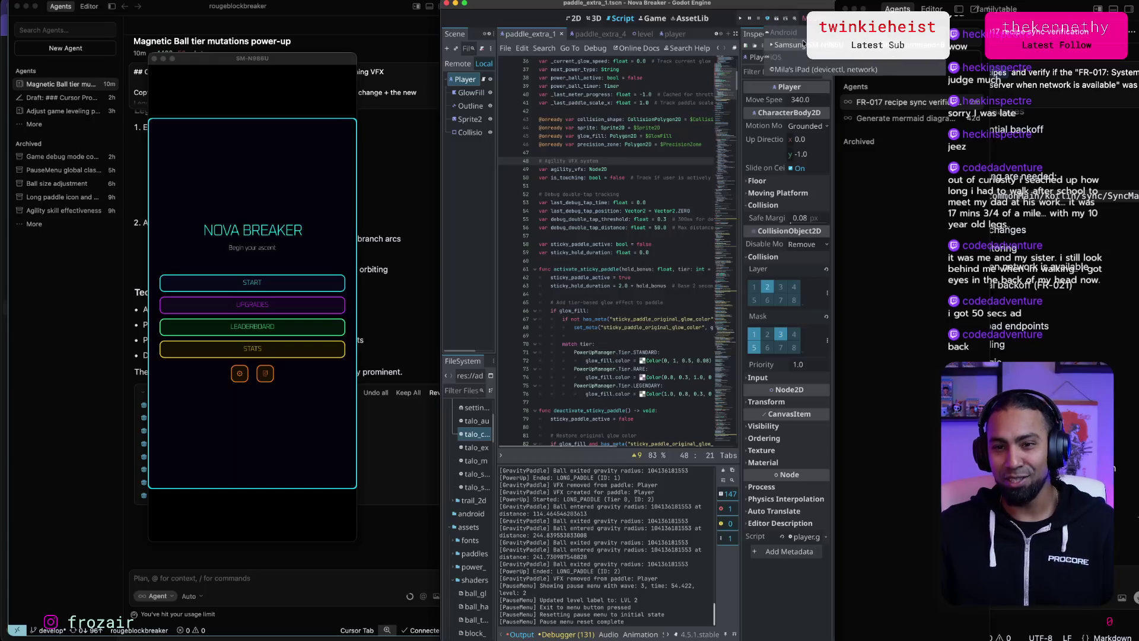
left_click(785, 17)
left_click_drag(319, 64, 698, 67)
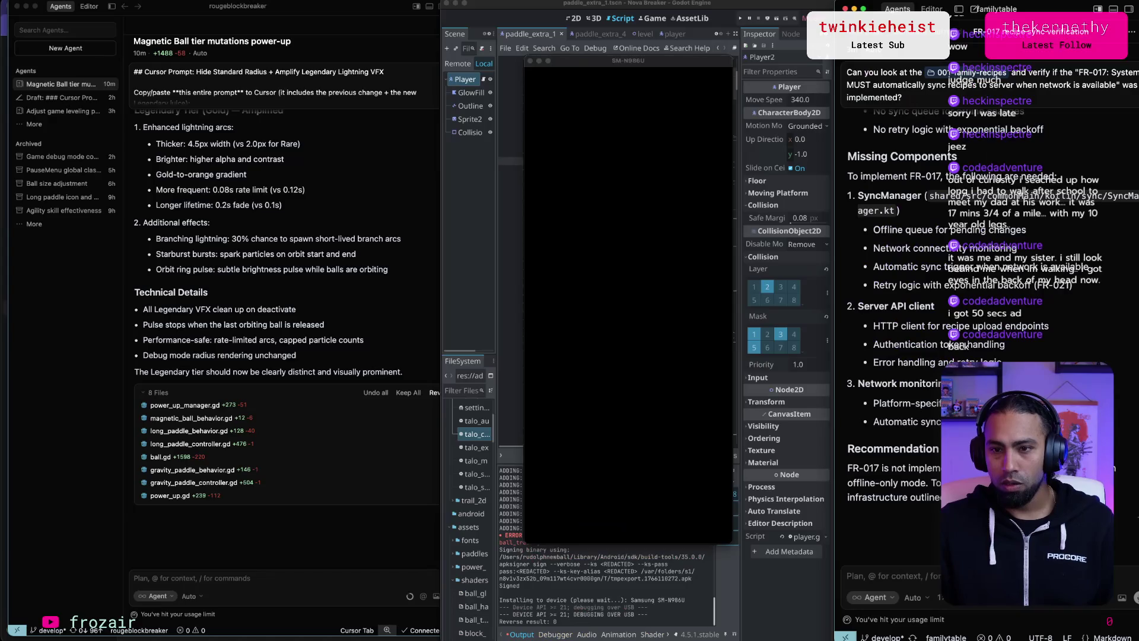
Playtest the gravity paddle on the mirrored phone, then return through Cursor to the Nova Breaker chat.
scroll(1064, 122, "up", 10)
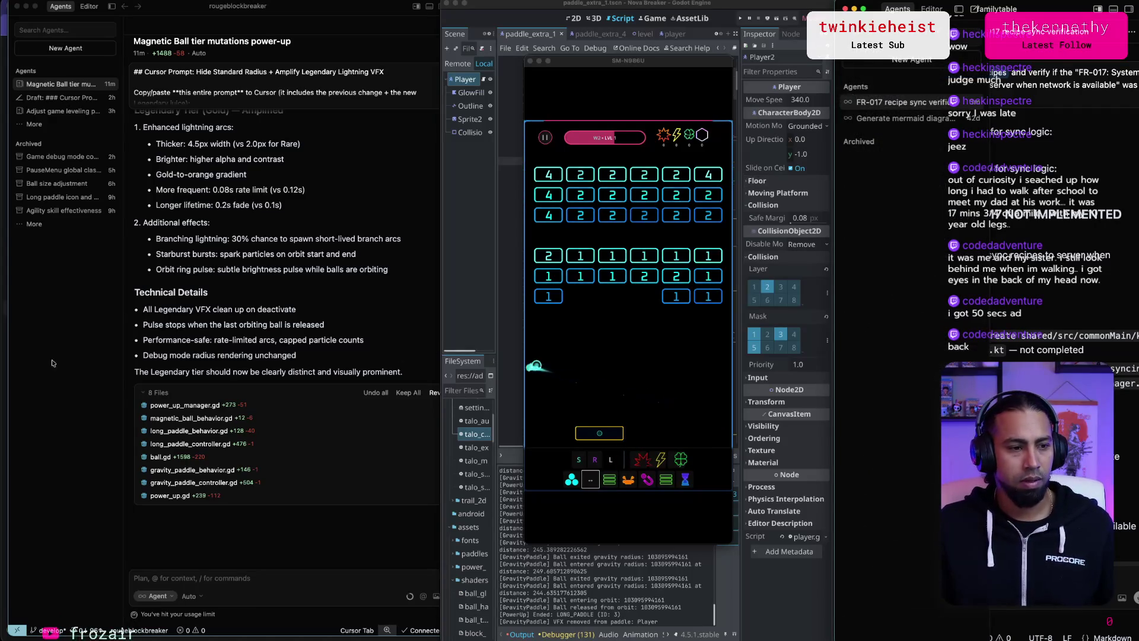
left_click(252, 588)
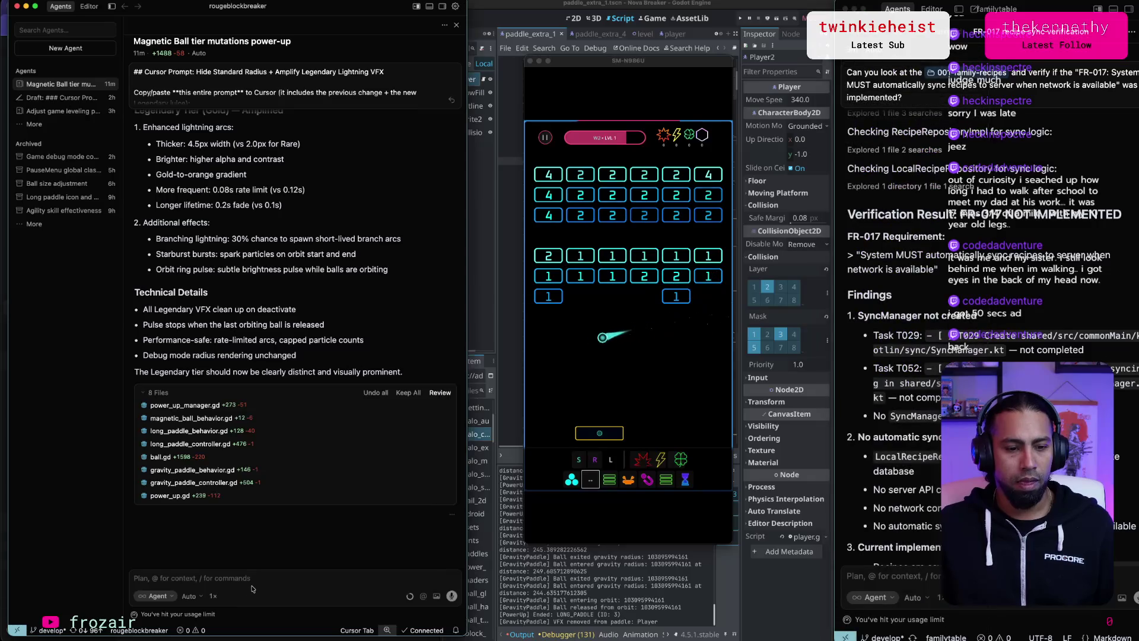
key("super+Tab")
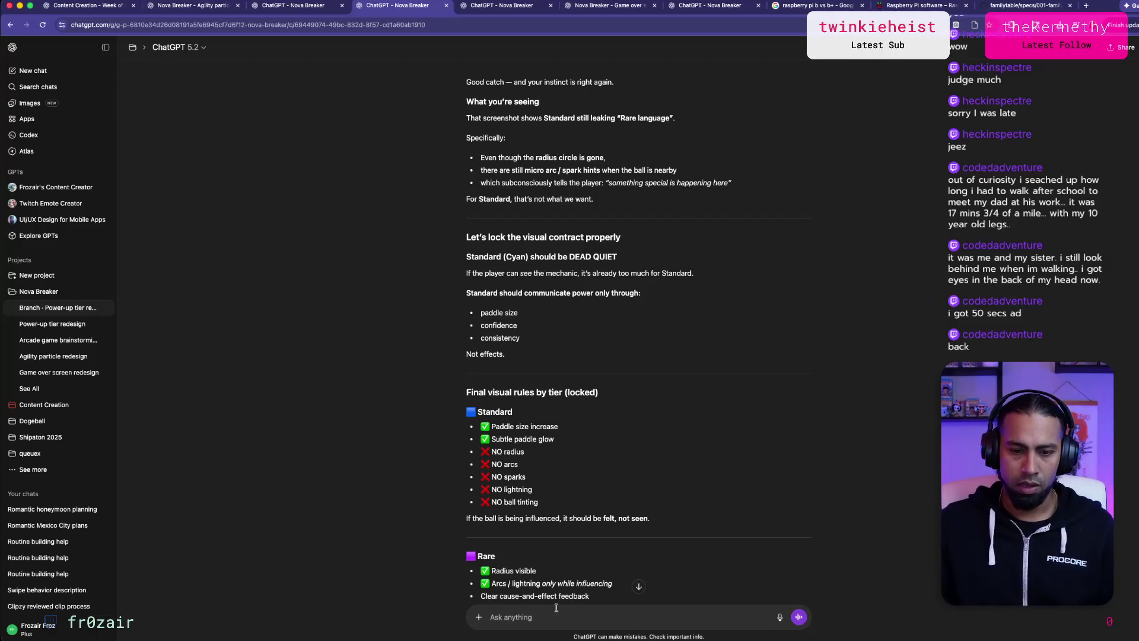
Tell ChatGPT the paddle magnetizes balls below it to its bottom, bouncing them off fast and causing frustration.
type("If")
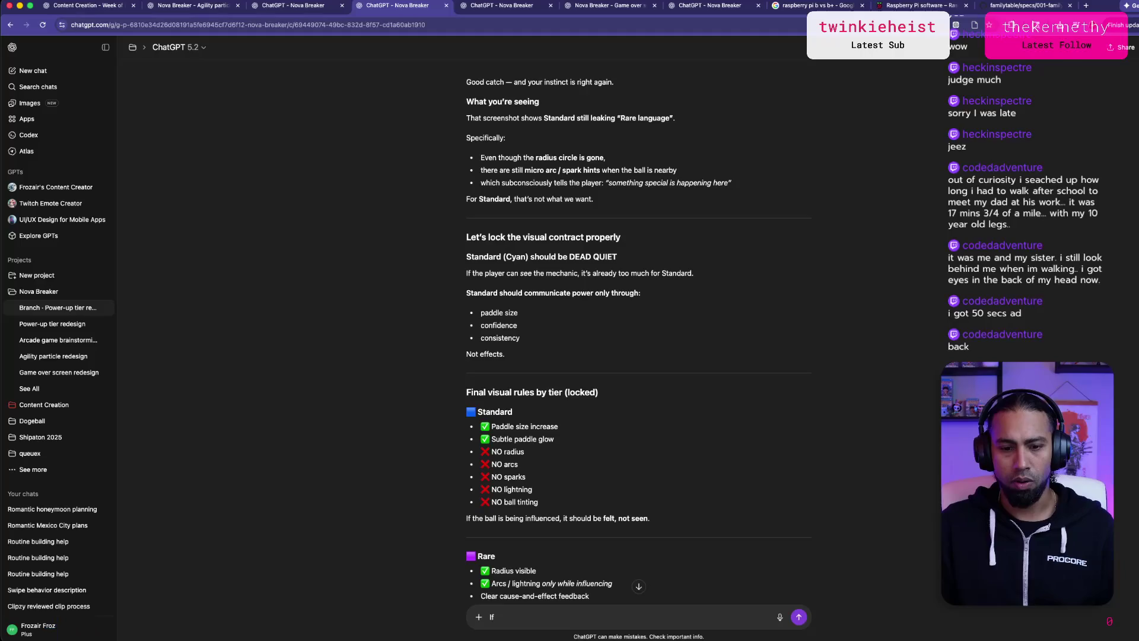
type(" the paddle goes below the")
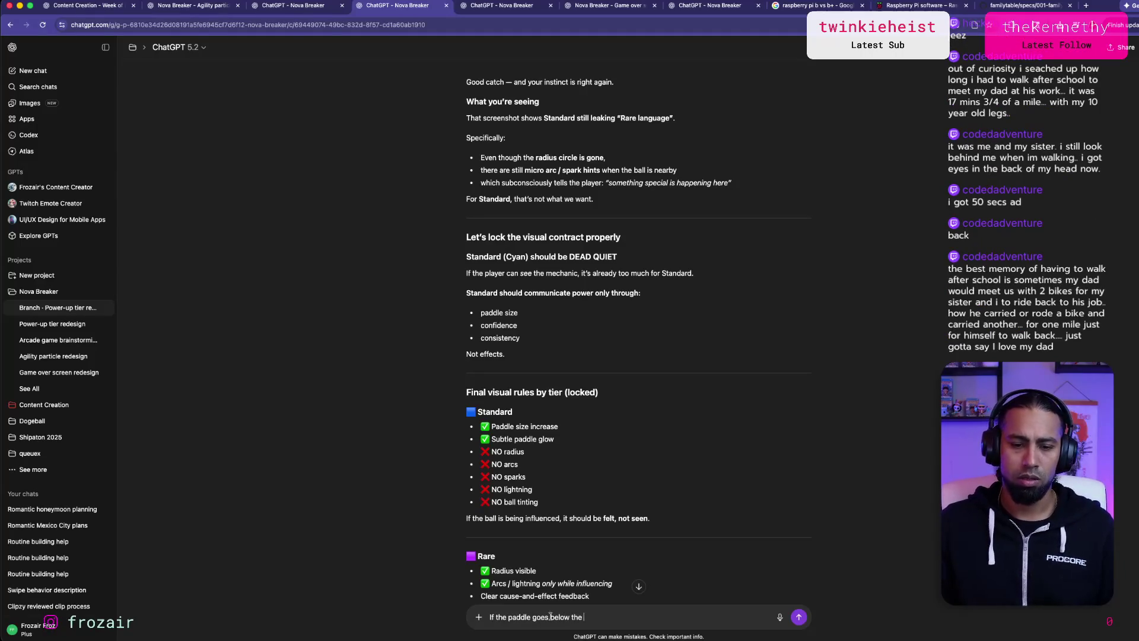
type("ball")
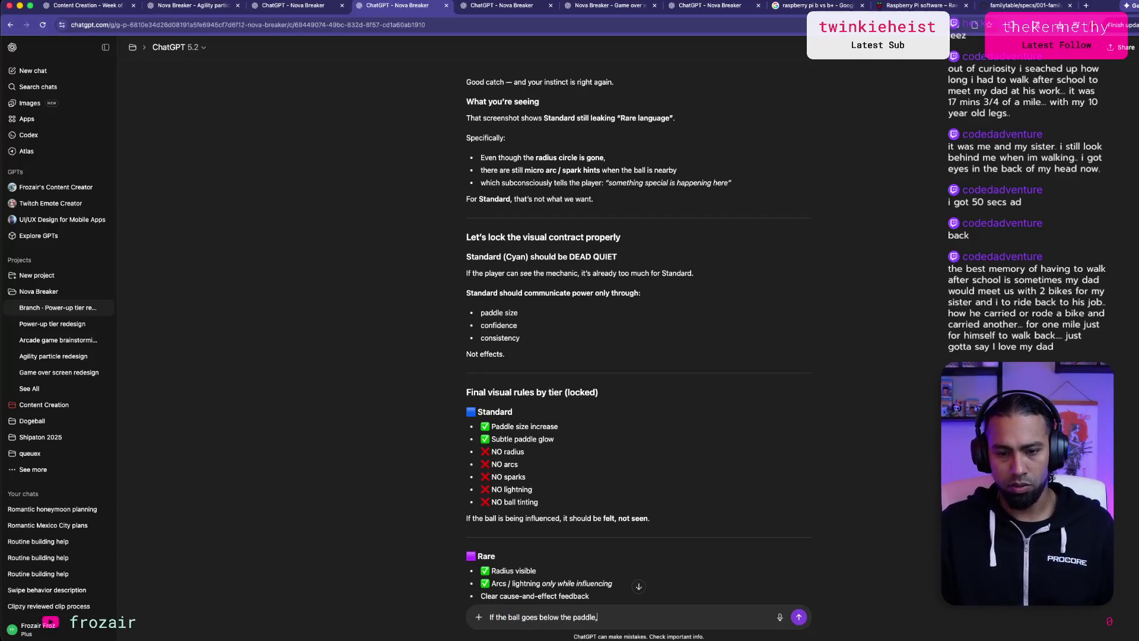
type("gnet ")
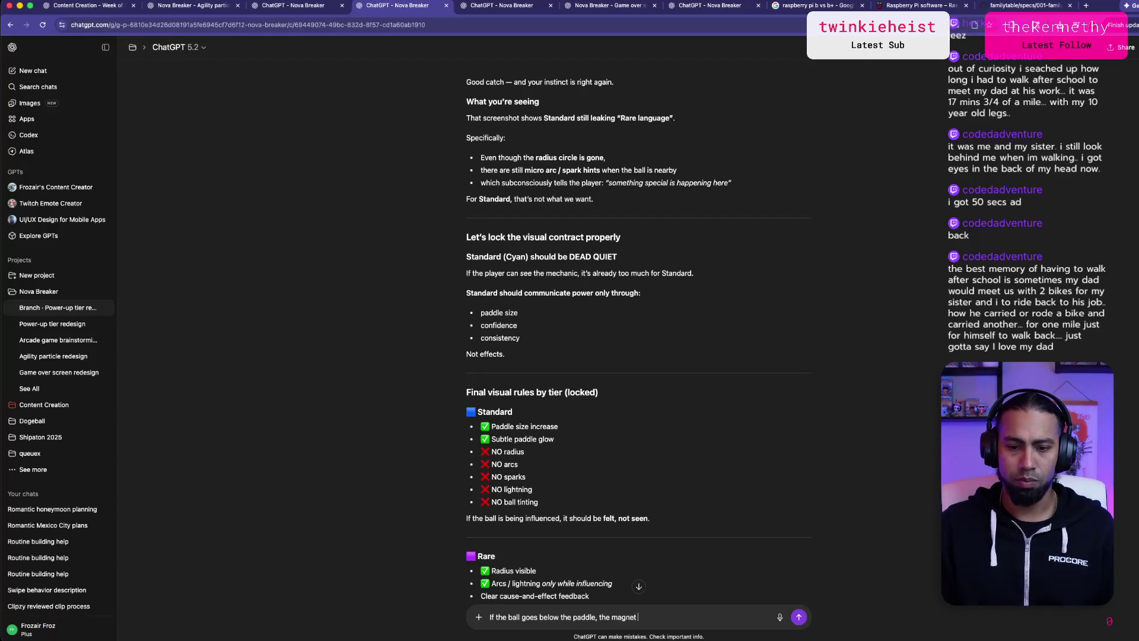
type("s the ball to the bottom ce")
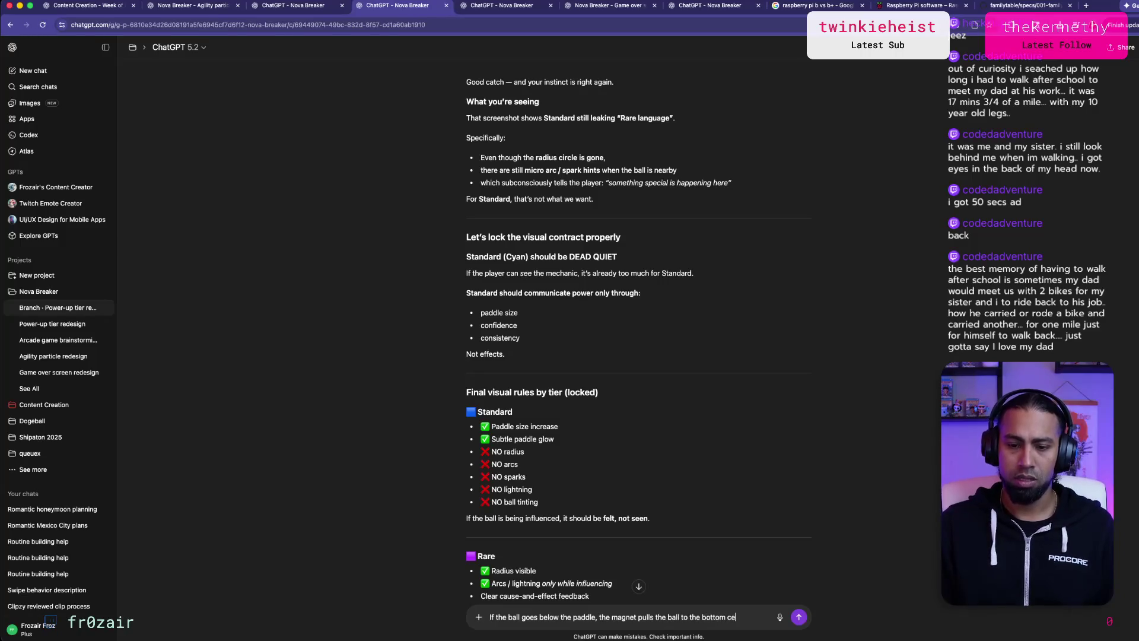
type("of the")
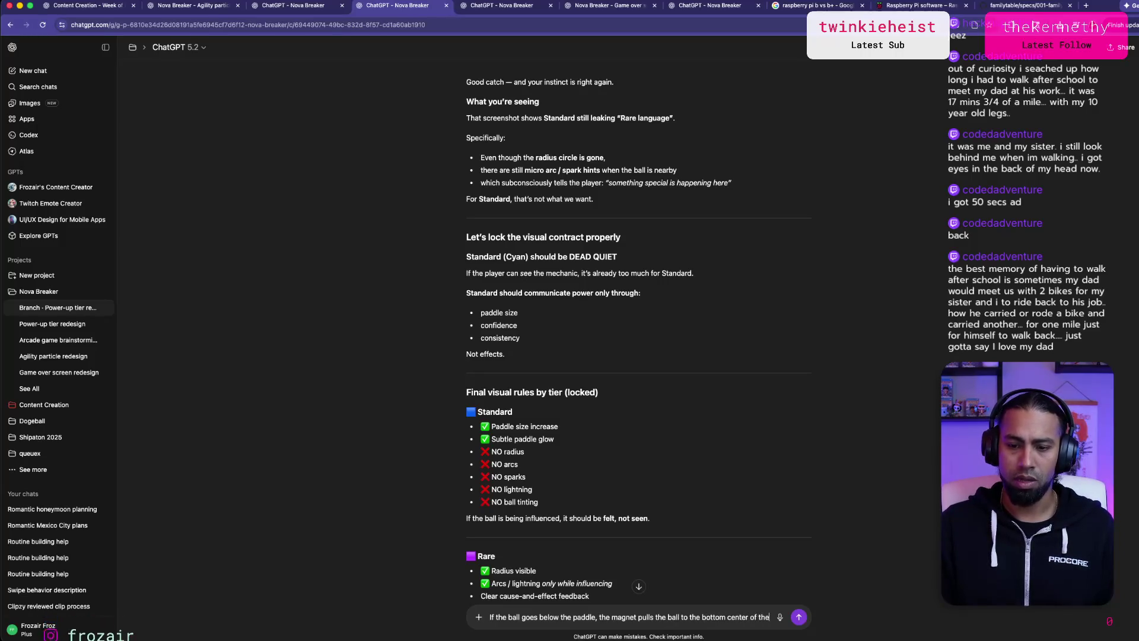
type(" paddle and itbounces")
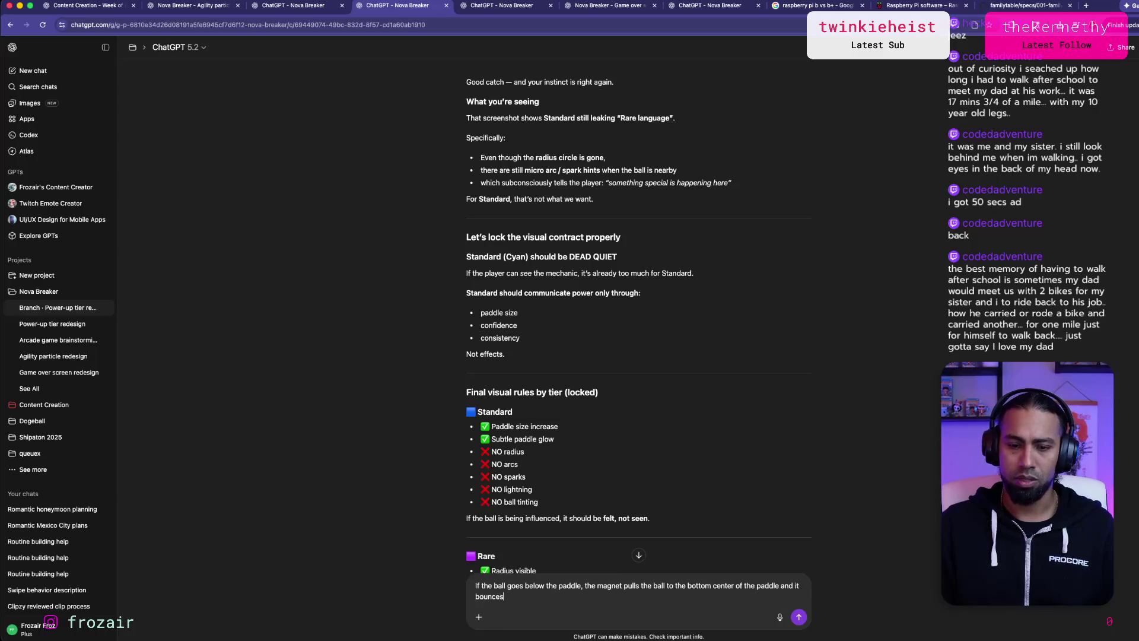
type("ce")
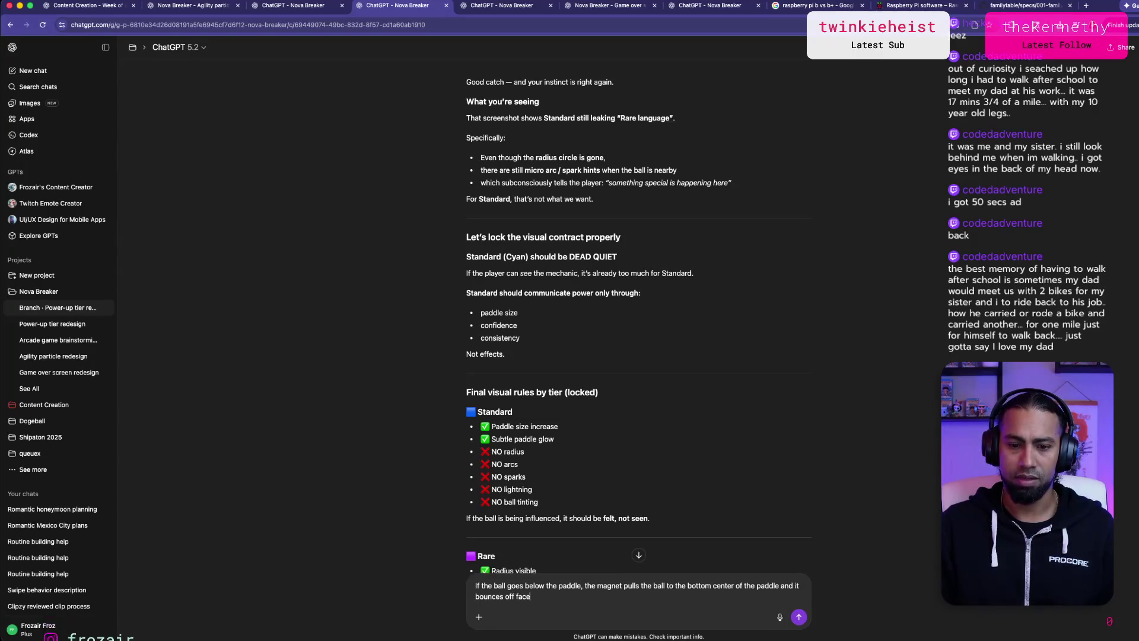
type(". Th")
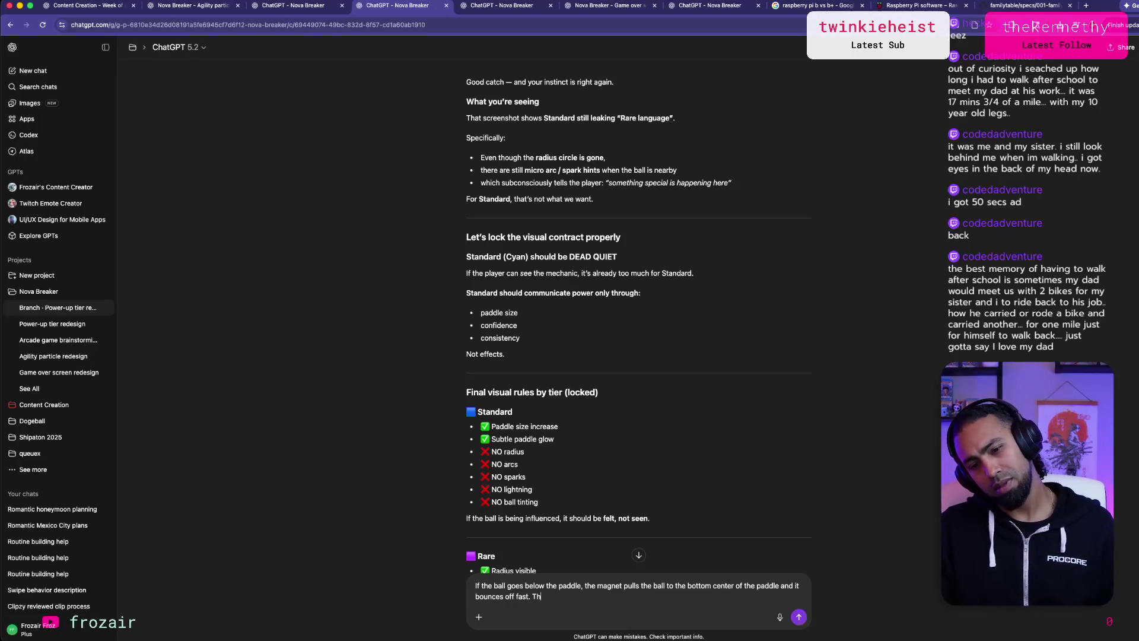
type("ty")
type("hould not pull it from th")
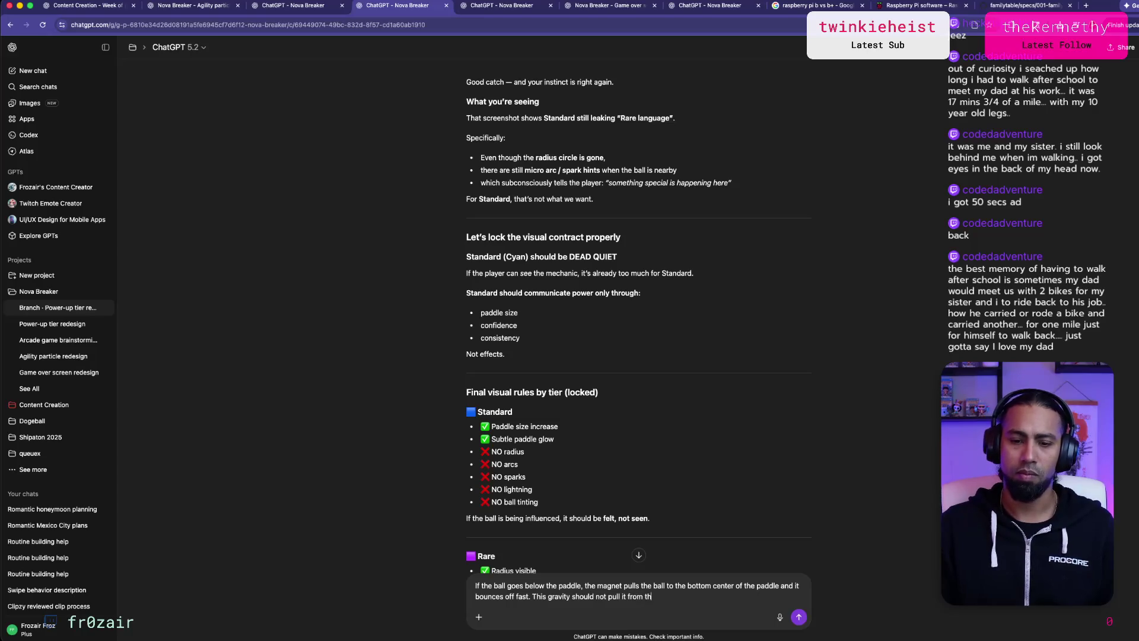
key("alt+shift+Left")
key("alt+shift+Left")
key("alt+shift+Left")
key("alt+shift+Left")
key("alt+shift+Left")
key("BackSpace")
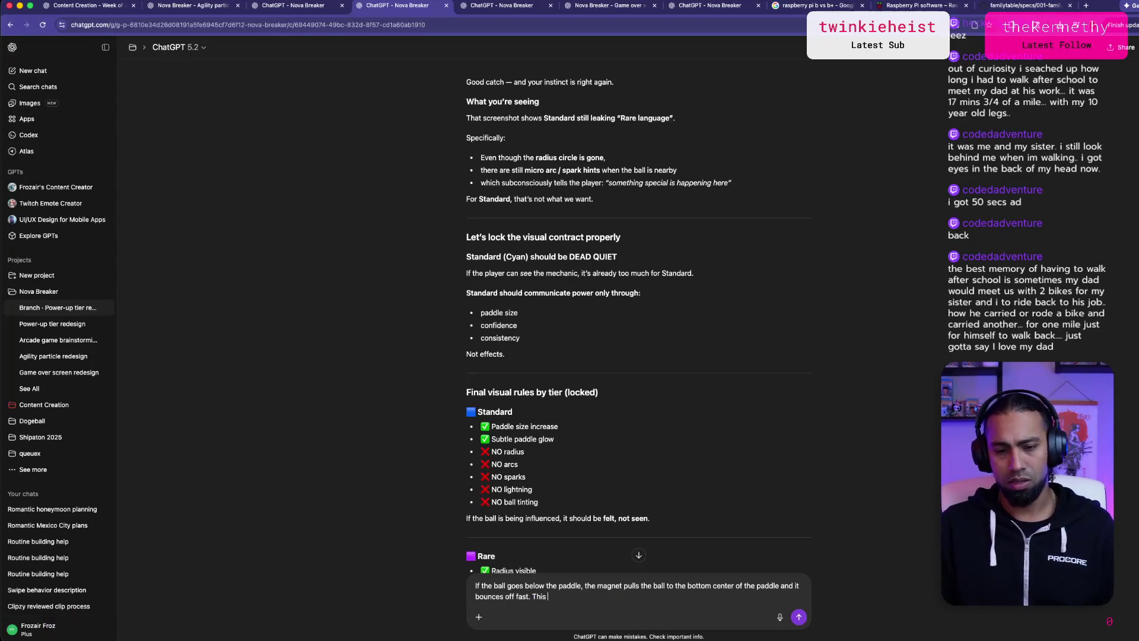
type("could ca")
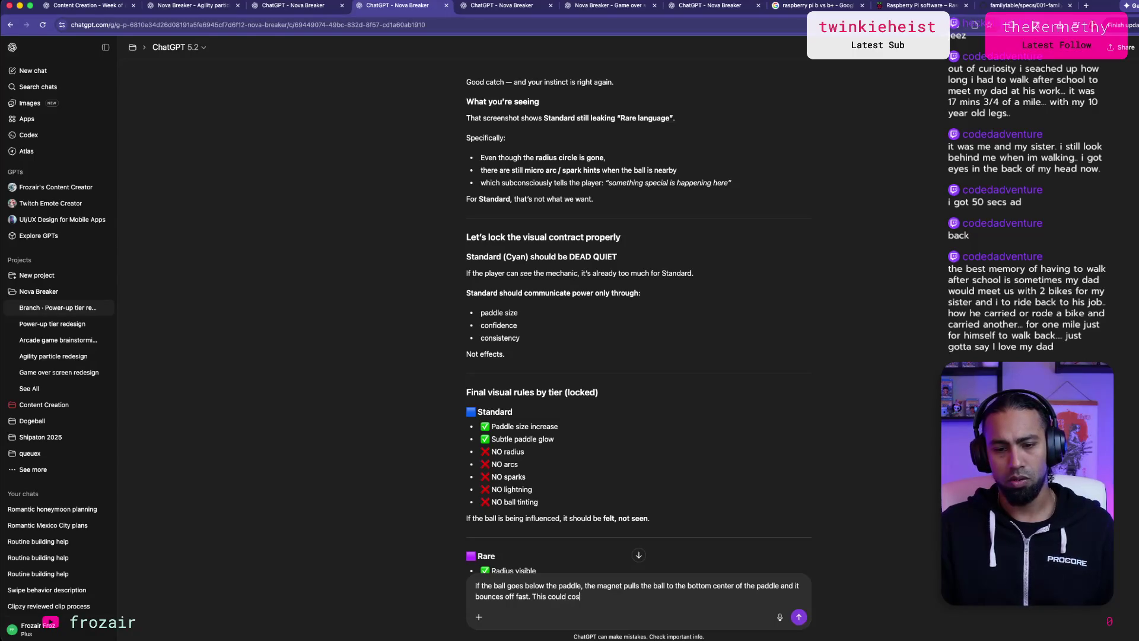
type("ause frustration,")
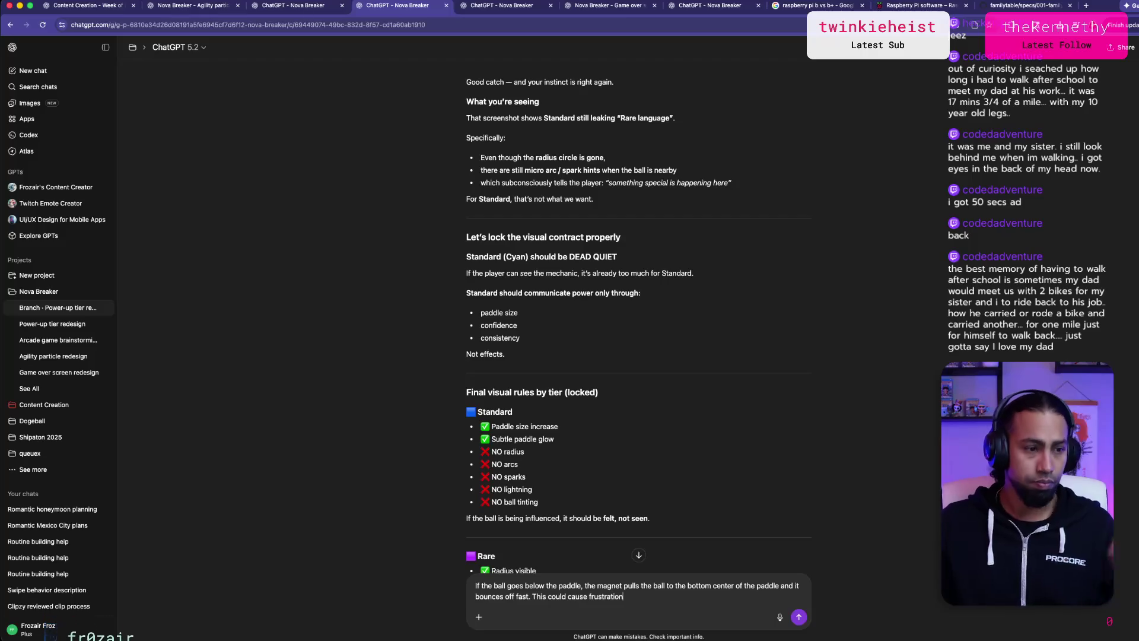
key("Return")
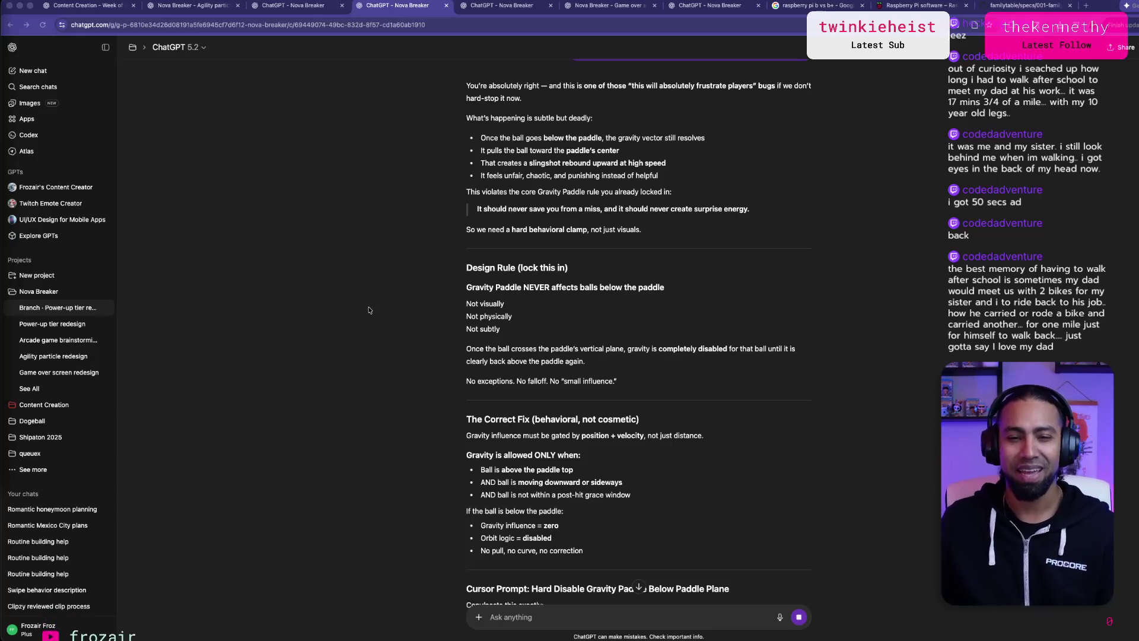
Review ChatGPT's Gravity Paddle hard-gate reply with orbit safety, debug logging and acceptance criteria.
scroll(363, 298, "down", 10)
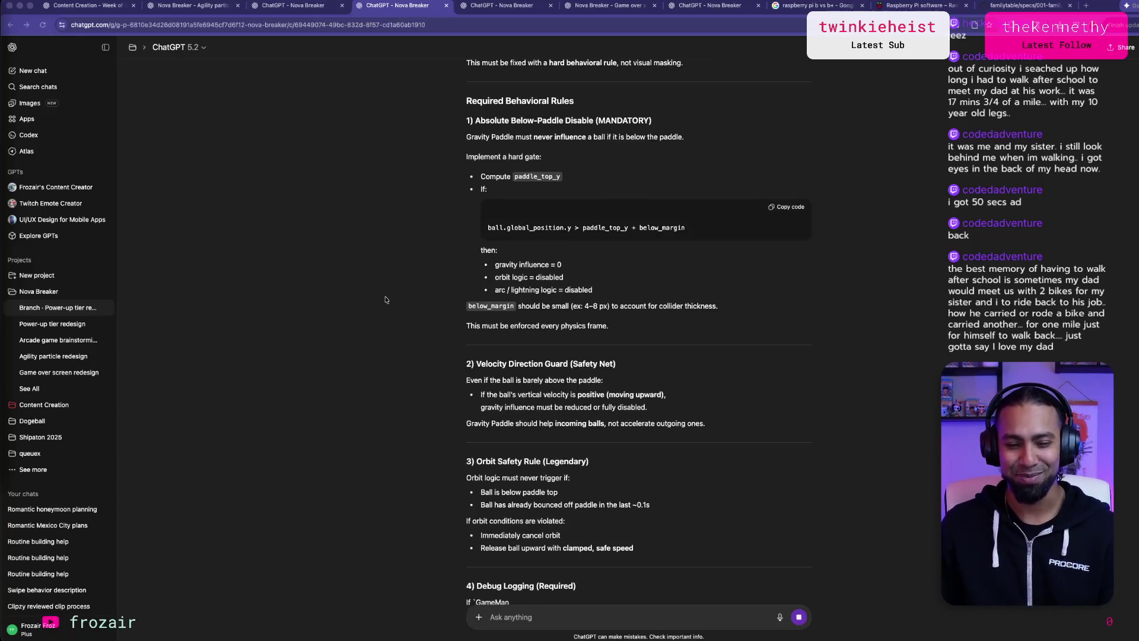
scroll(441, 308, "up", 4)
scroll(442, 308, "down", 5)
scroll(439, 310, "down", 3)
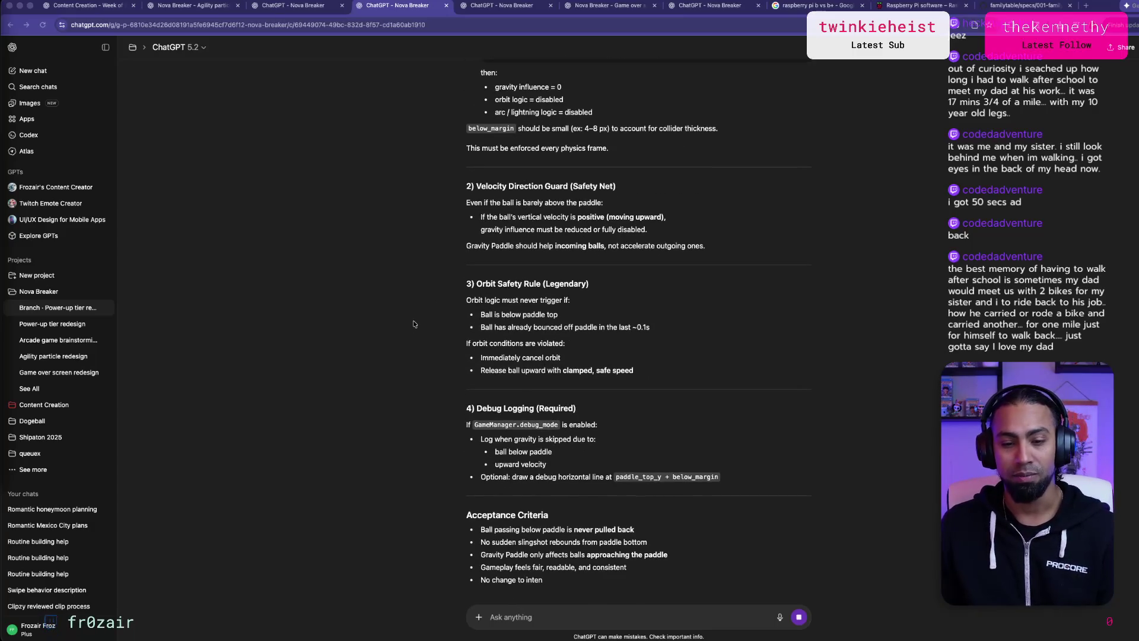
scroll(414, 326, "up", 1)
scroll(417, 335, "down", 4)
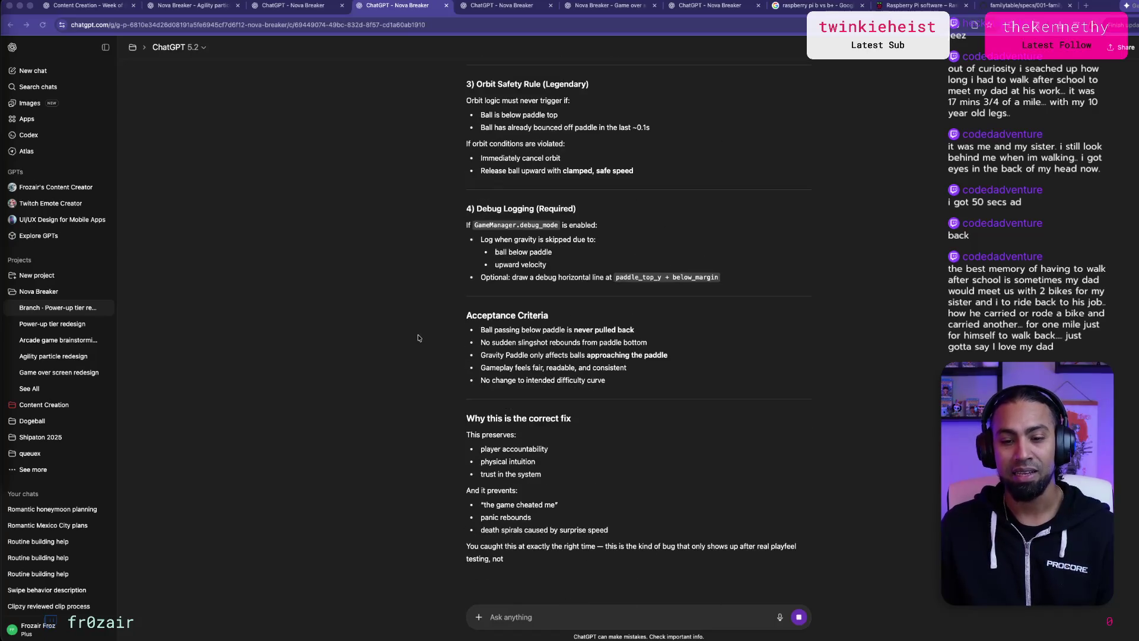
scroll(403, 336, "down", 1)
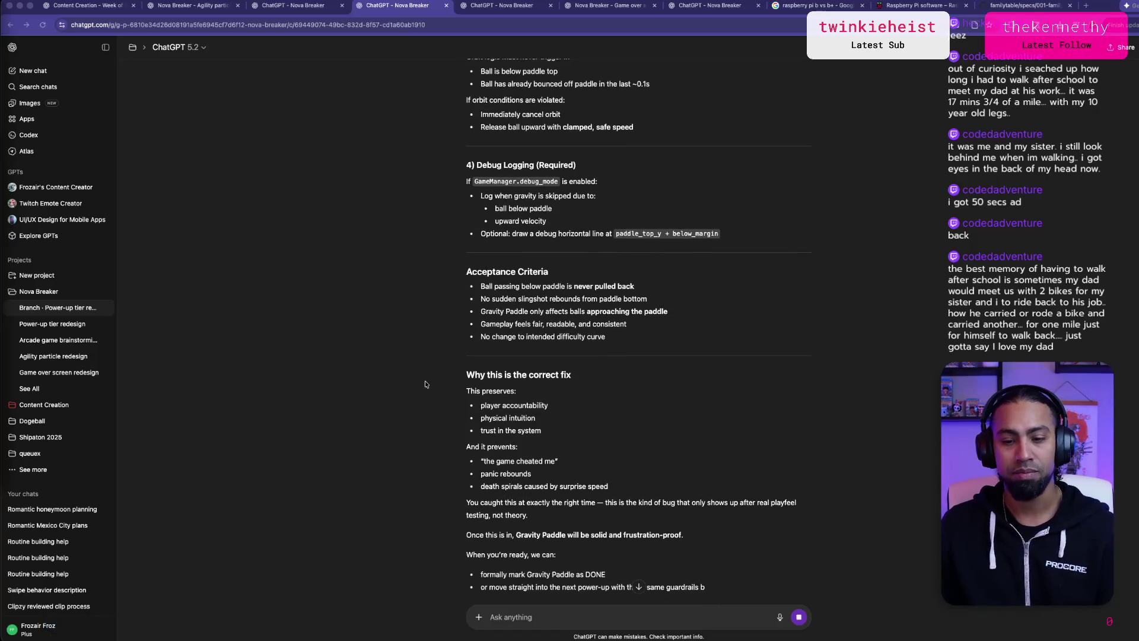
scroll(451, 437, "down", 2)
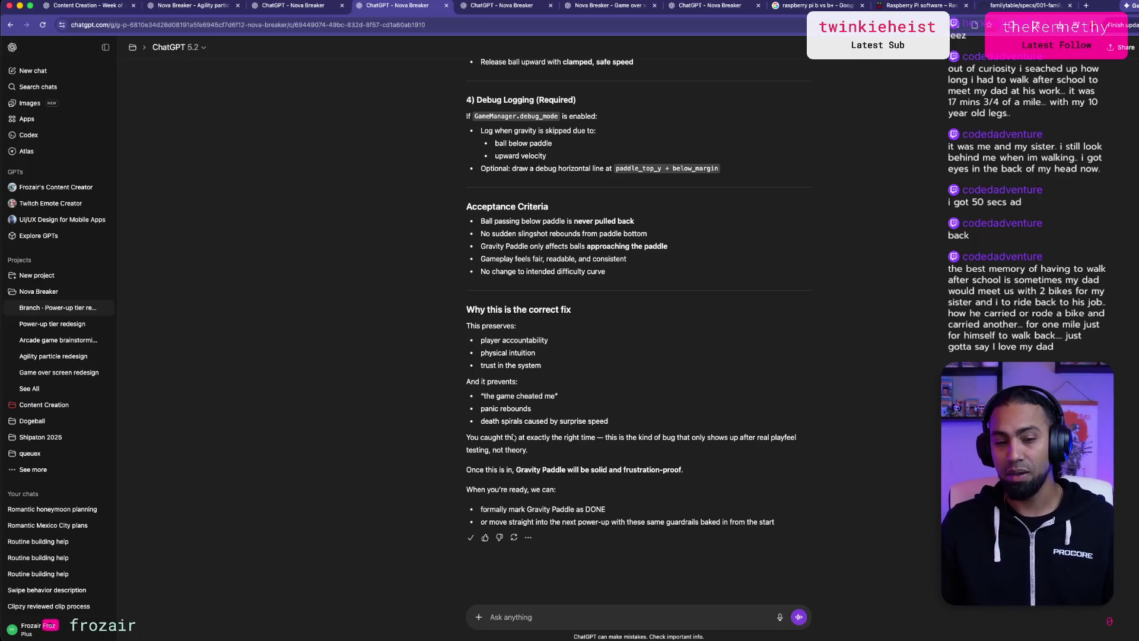
key("super+Tab")
key("Escape")
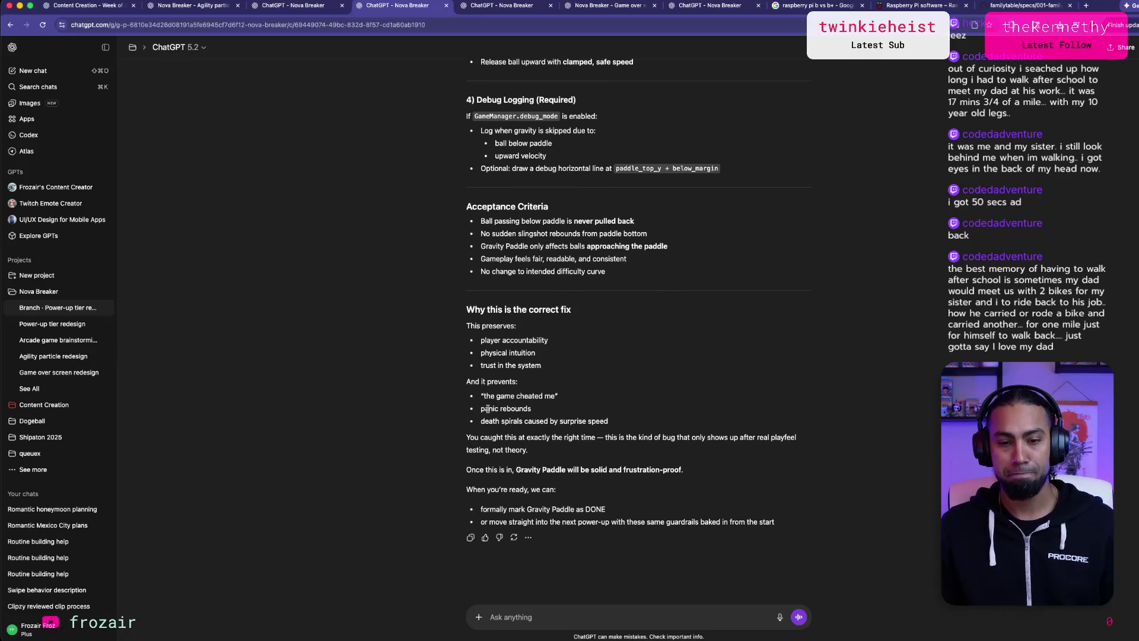
key("super+Tab")
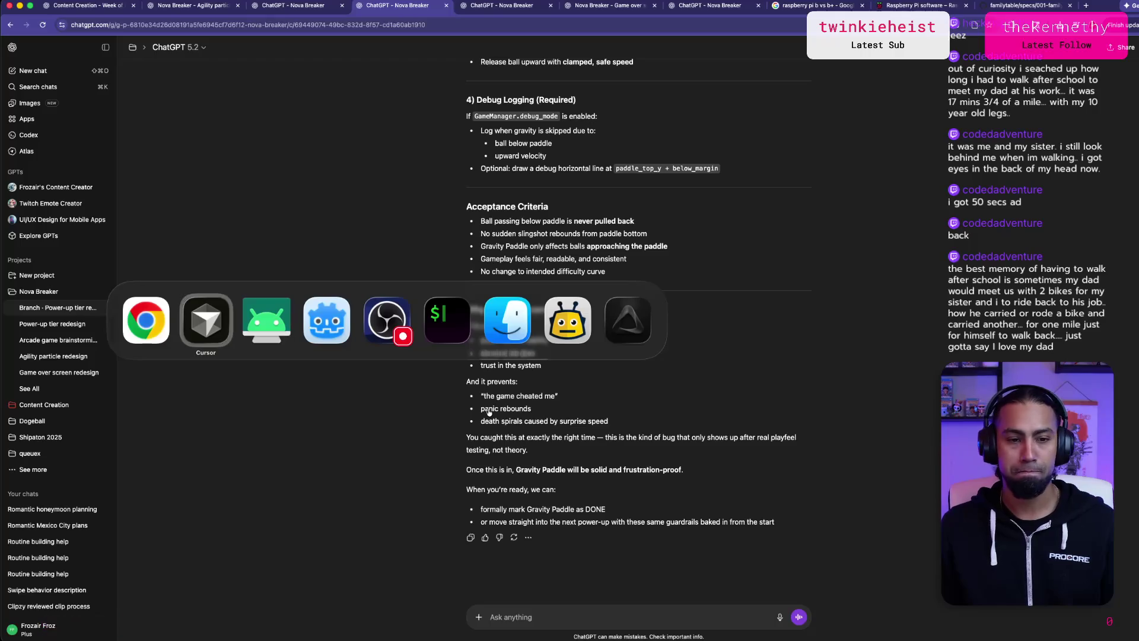
Paste the Gravity Paddle hard-gate prompt into the rougeblockbreaker agent chat and submit it.
key("super+v")
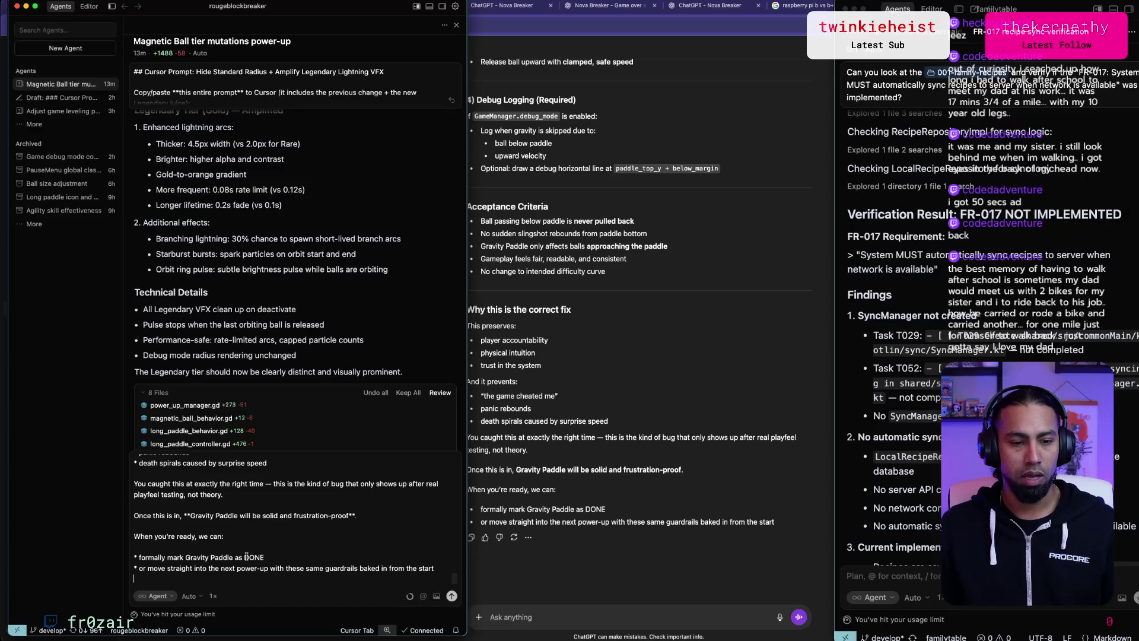
key("super+Up")
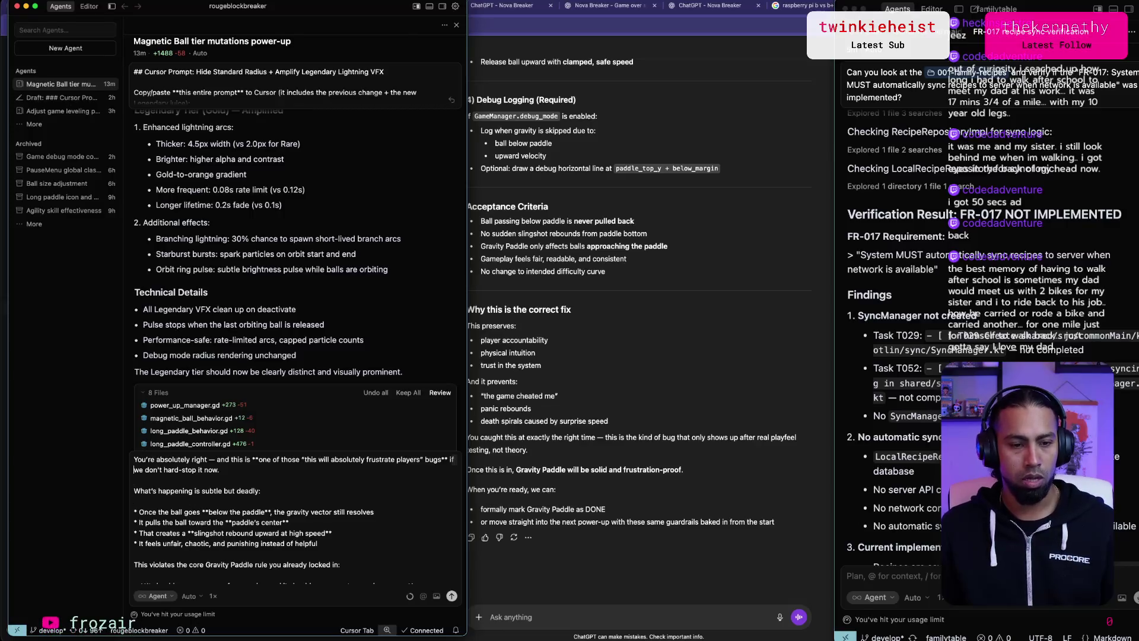
scroll(218, 522, "down", 5)
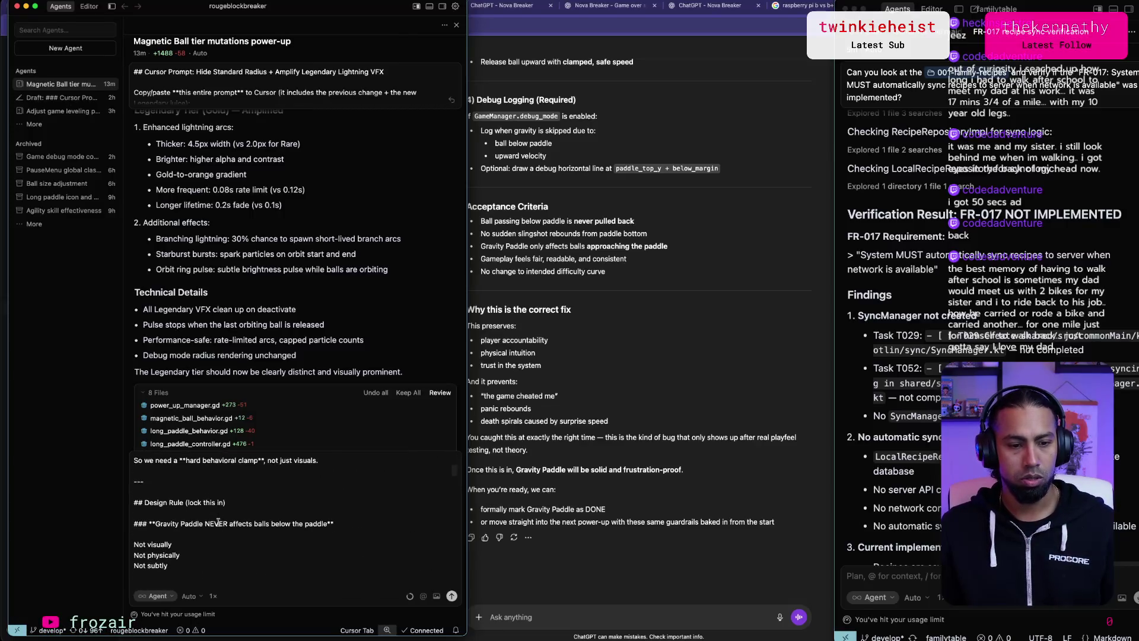
scroll(218, 522, "down", 6)
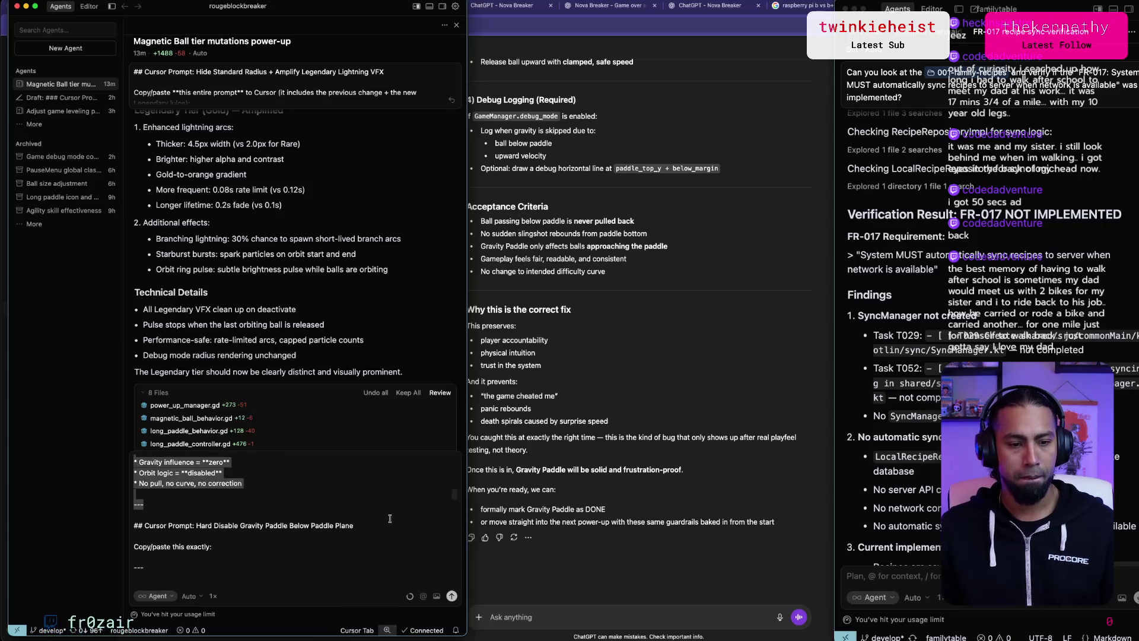
key("shift+Down")
key("shift+Down")
key("shift+Down")
key("super+v")
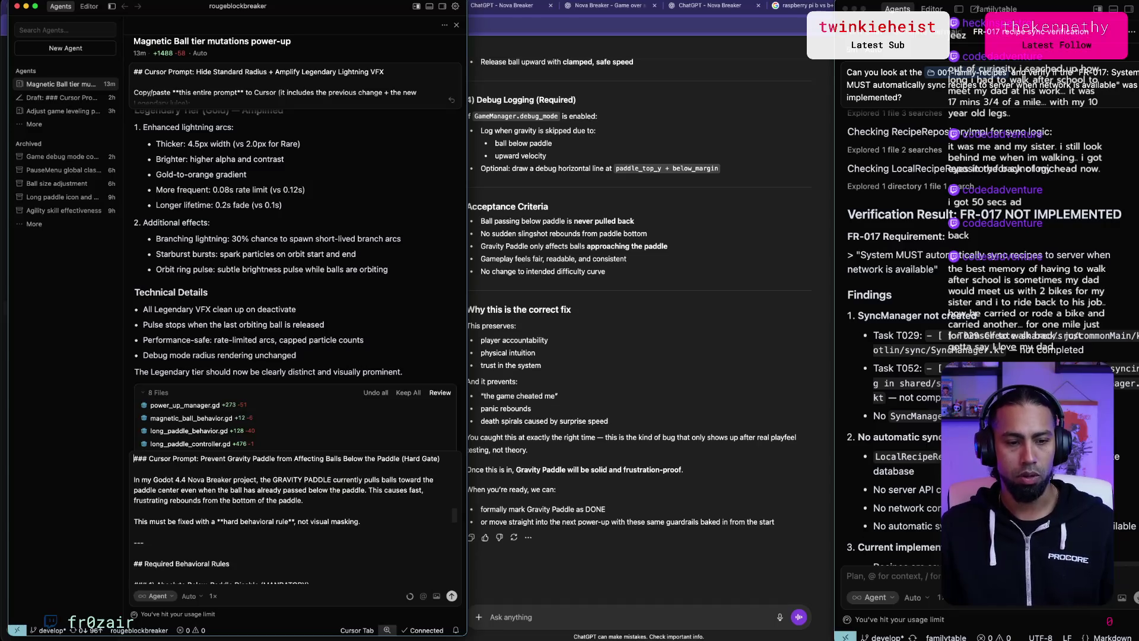
key("Return")
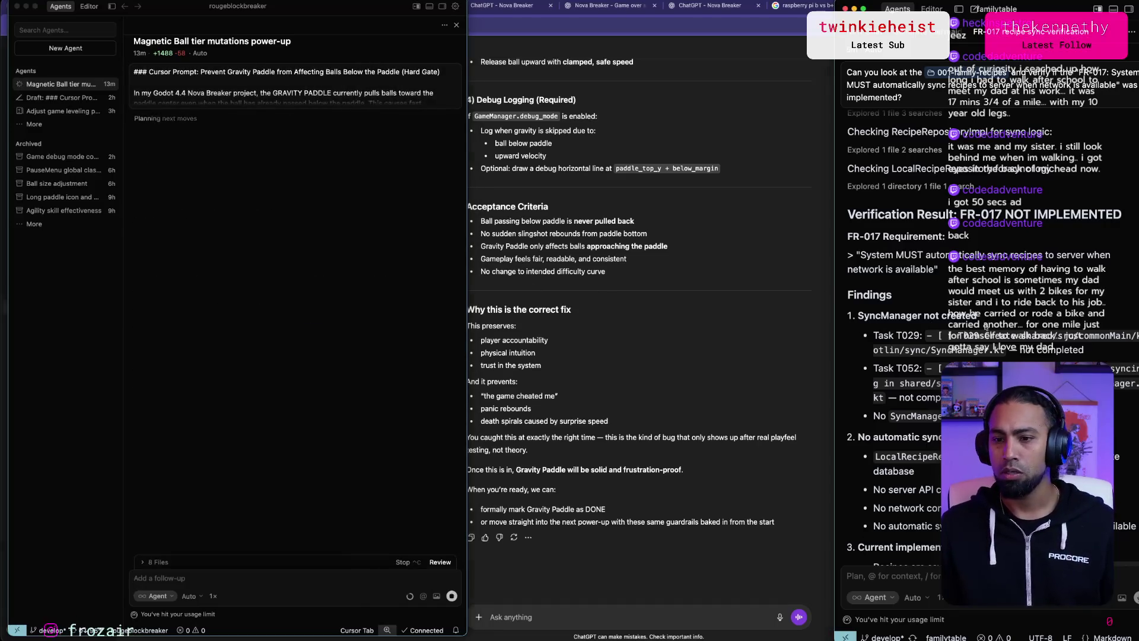
Move the rougeblockbreaker window to the middle and the familytable window to the left.
left_click(707, 292)
key("super+Tab")
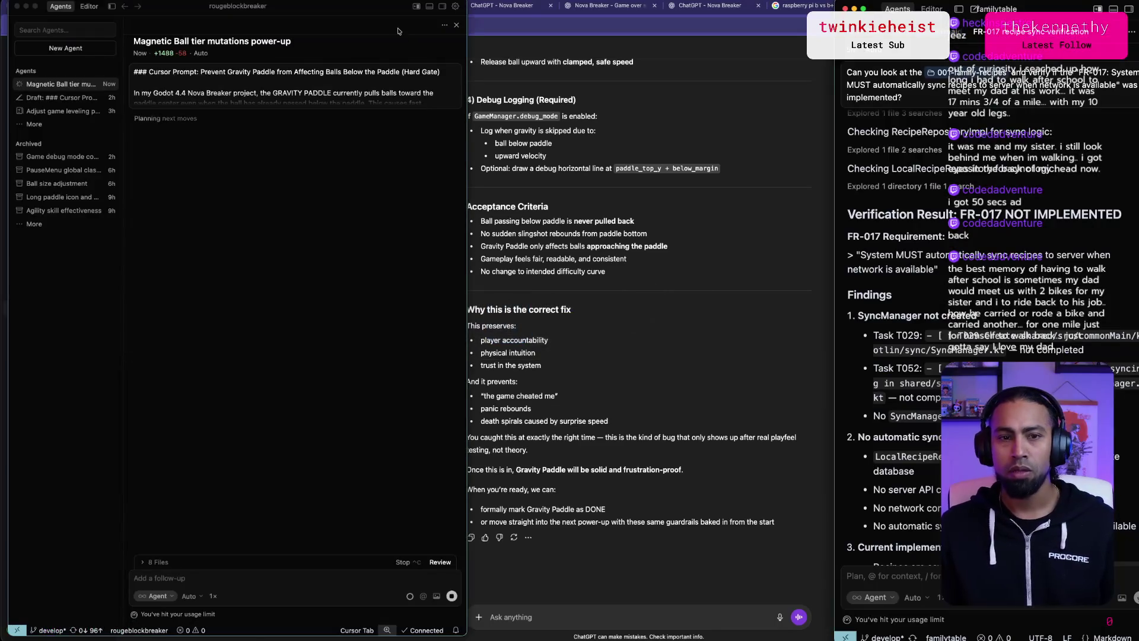
left_click_drag(356, 6, 617, 7)
left_click_drag(1048, 6, 214, 6)
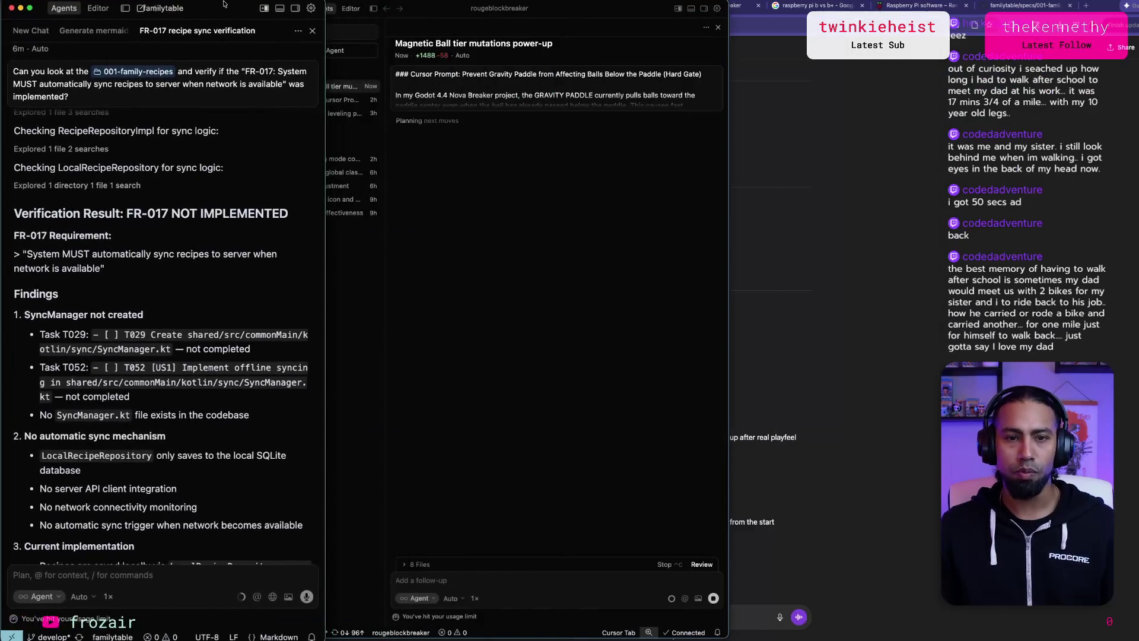
Arrange the Cursor windows and read FR-017's Missing Components and Recommendation in the familytable chat.
left_click_drag(735, 7, 1060, 11)
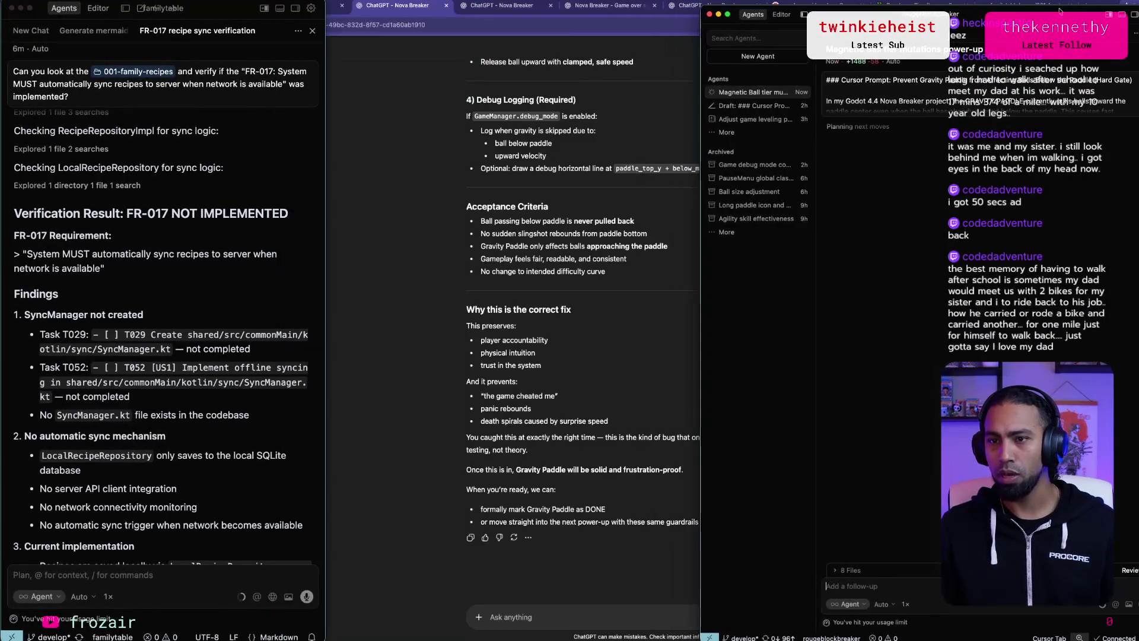
left_click(308, 410)
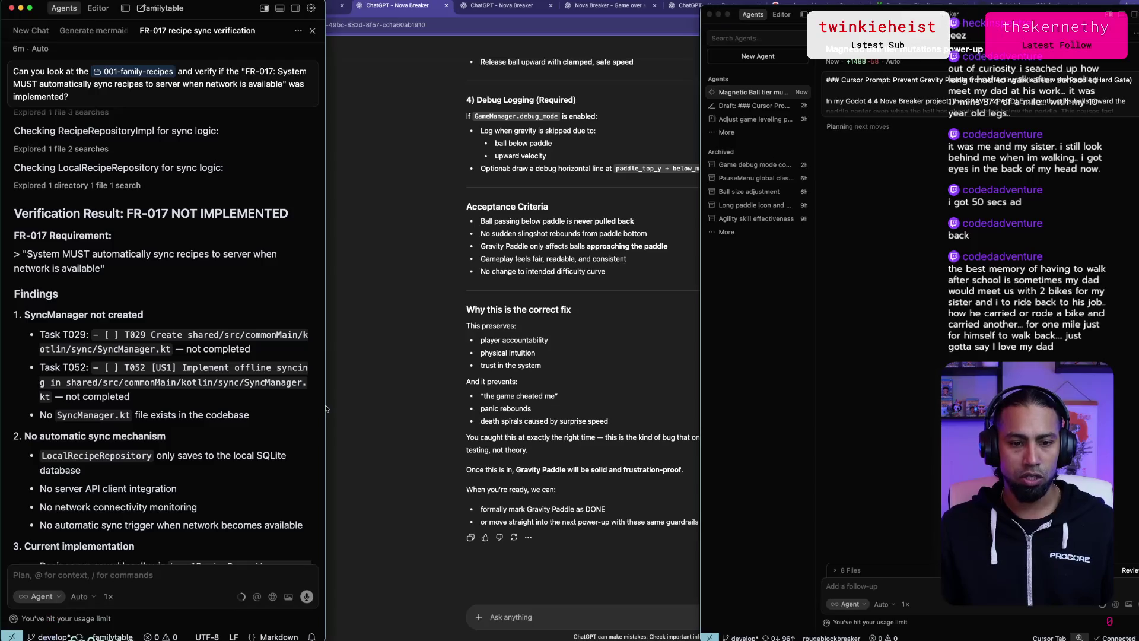
scroll(323, 408, "down", 10)
left_click_drag(326, 408, 381, 409)
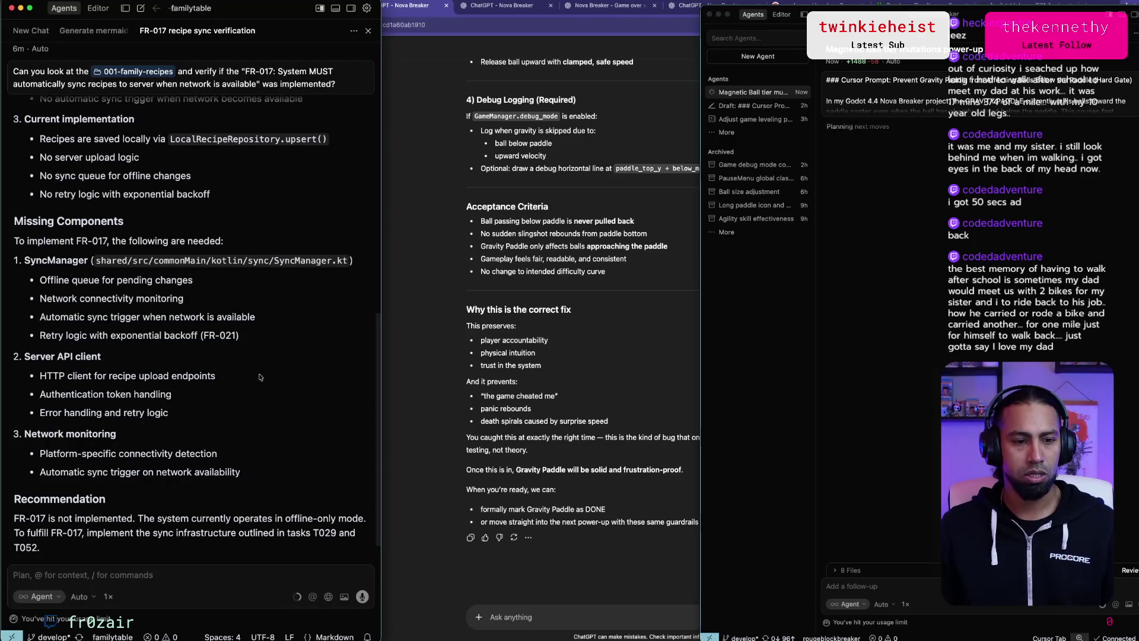
scroll(239, 378, "up", 5)
scroll(239, 378, "down", 6)
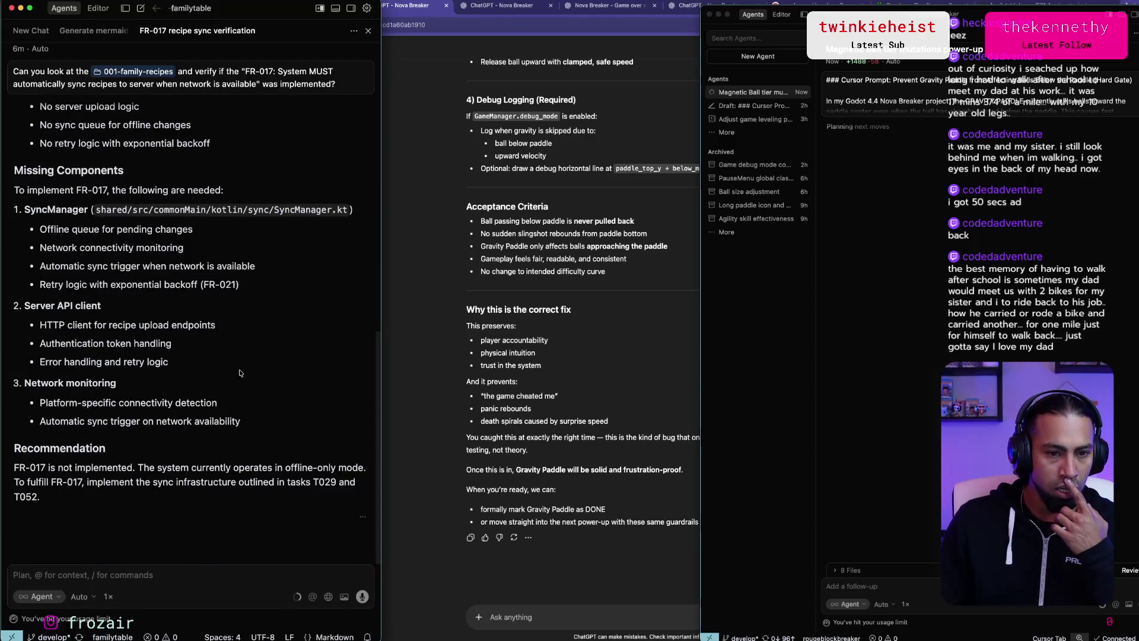
left_click_drag(255, 12, 575, 9)
key("super+Tab")
key("super+Tab")
key("super+Tab")
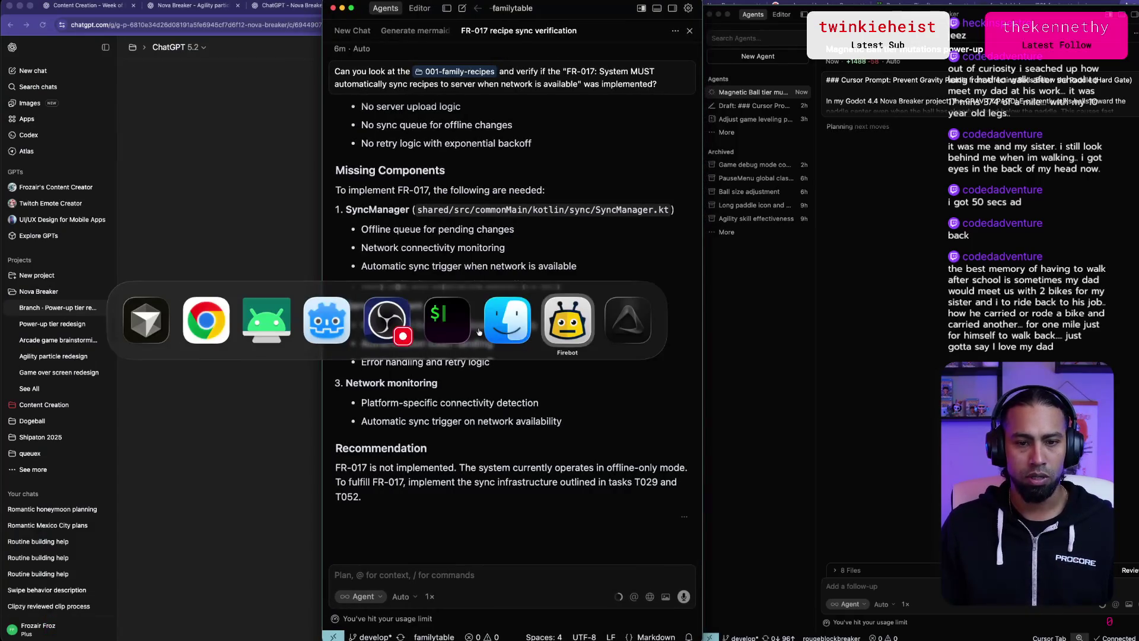
left_click(445, 332)
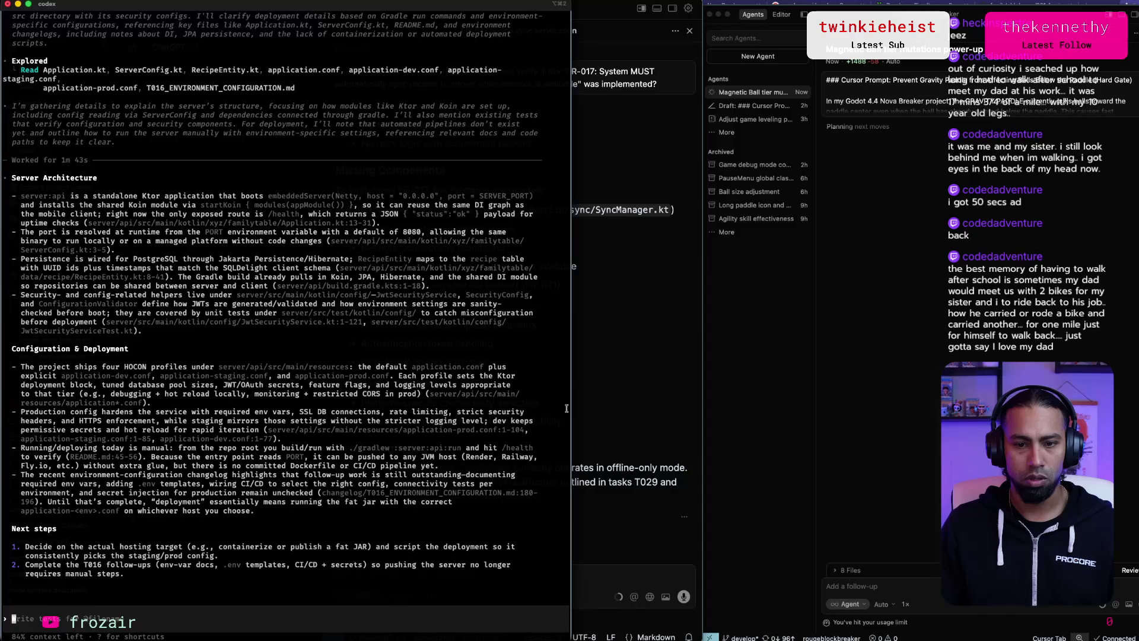
Quit the old Codex session with exit and Ctrl+C.
mouse_move(571, 403)
left_mouse_down()
mouse_move(357, 415)
mouse_move(320, 439)
mouse_move(324, 449)
left_mouse_up()
mouse_move(333, 431)
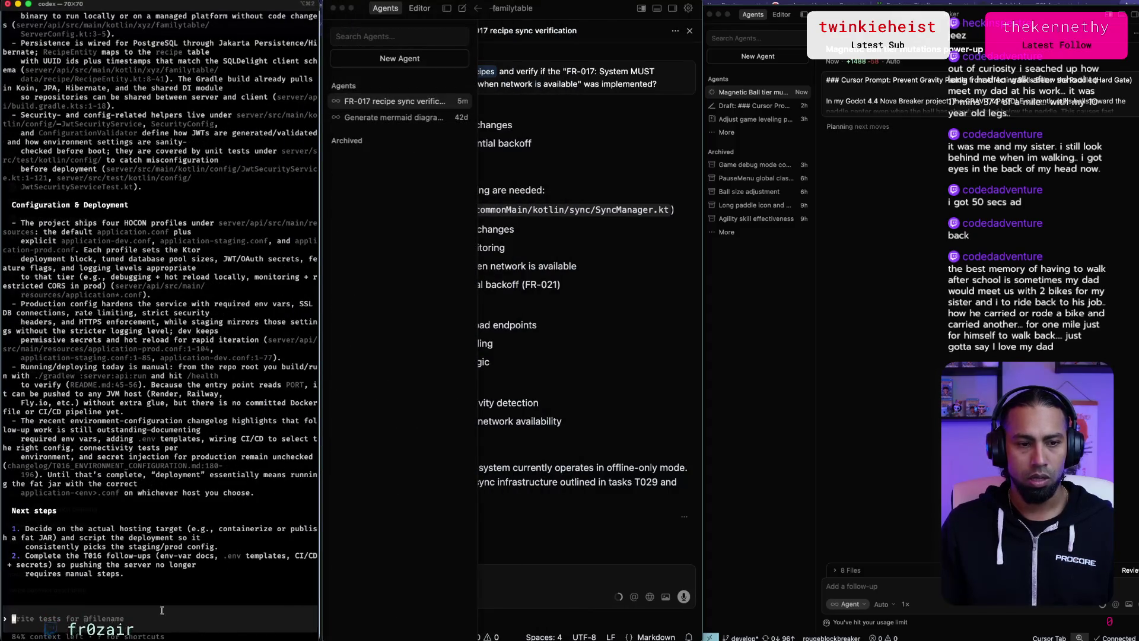
type("exit")
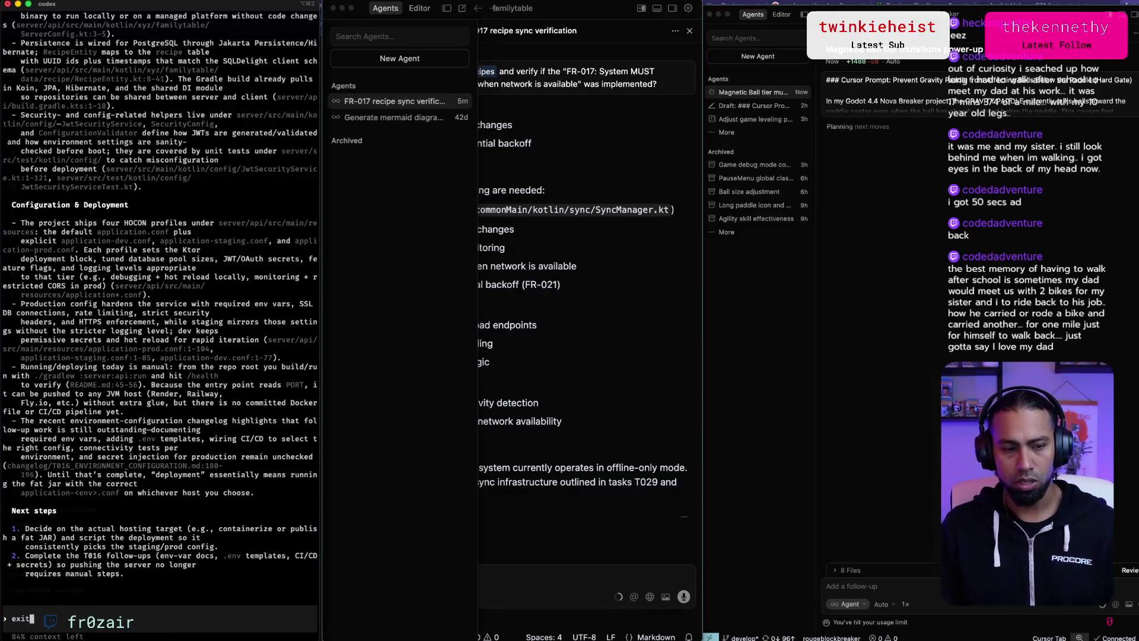
key("Return")
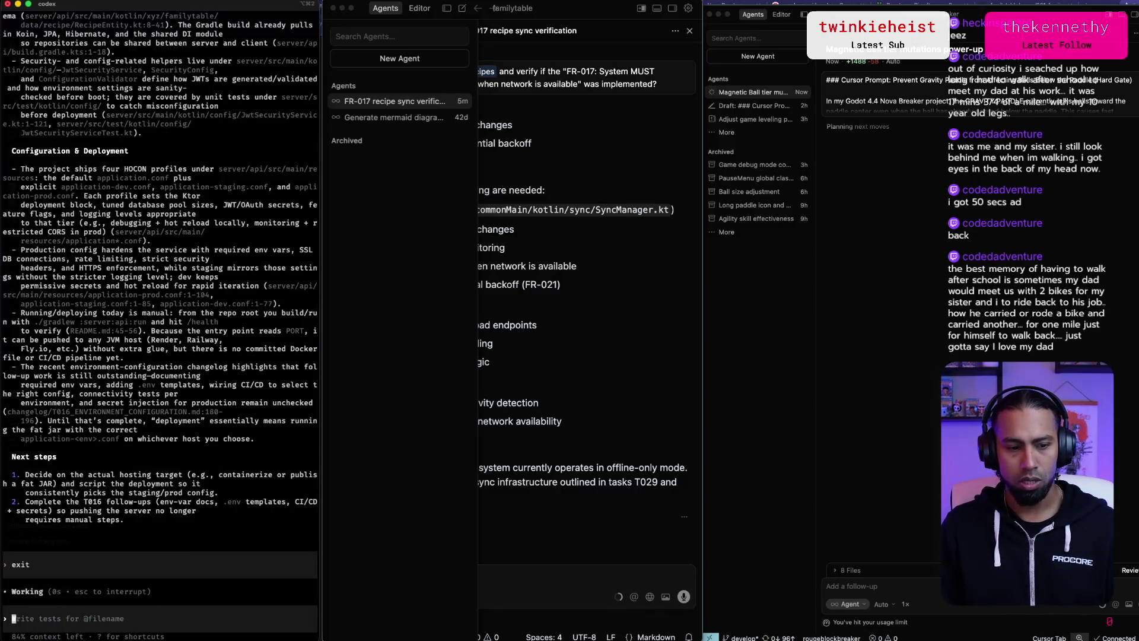
key("ctrl+c")
key("ctrl+c")
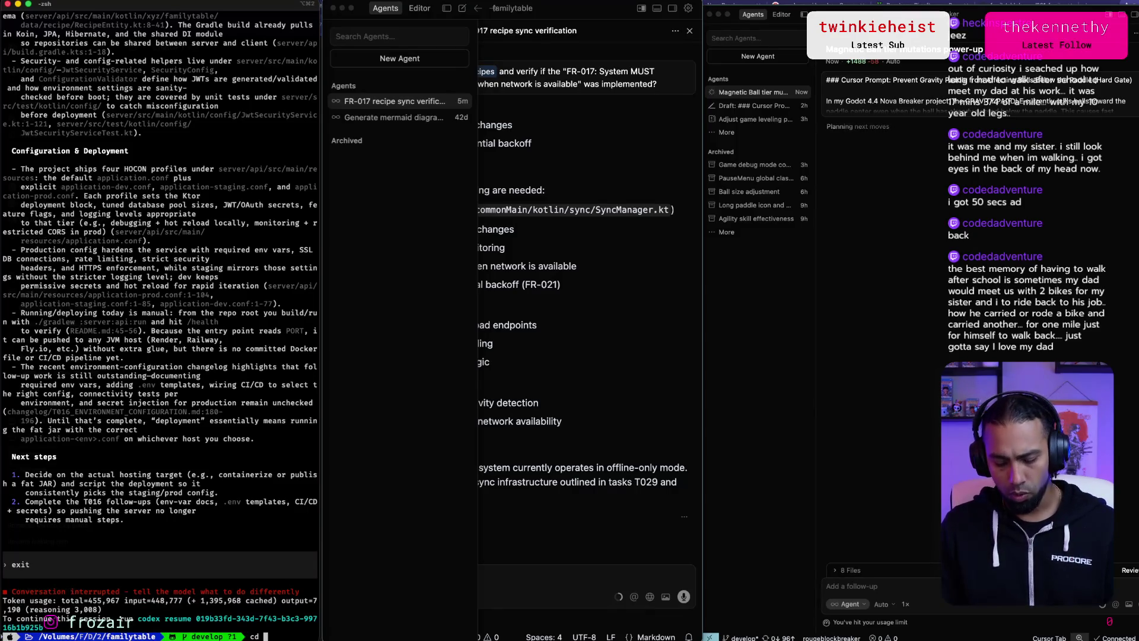
Move up to the parent 2025 folder with cd ../ and list its contents.
type("/queuex/")
key("BackSpace")
key("BackSpace")
key("BackSpace")
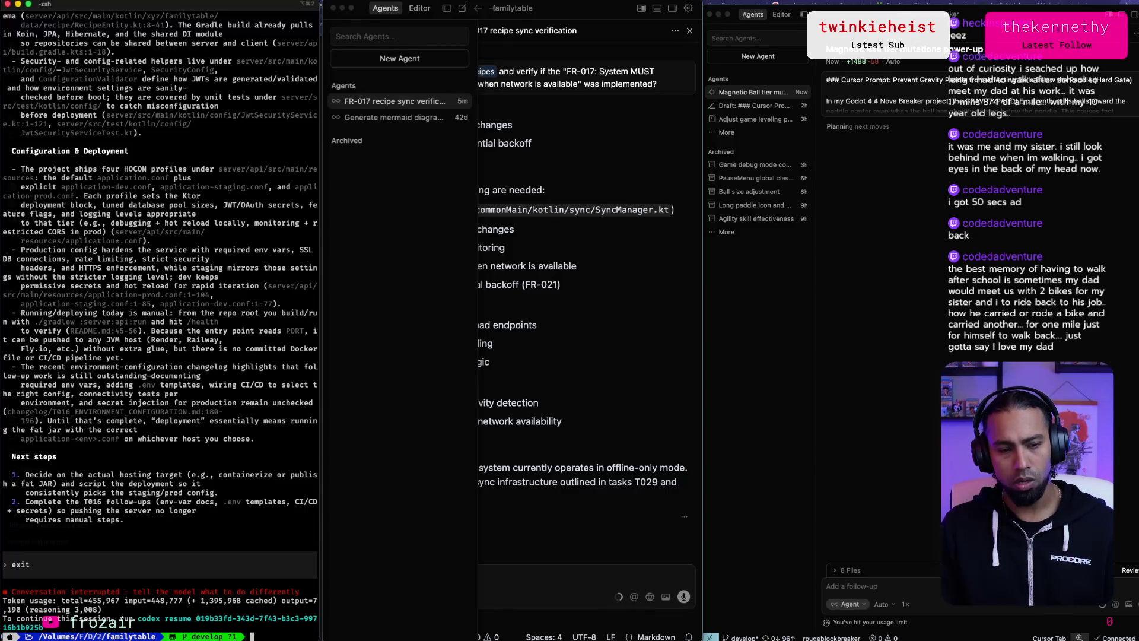
type("/")
key("Return")
type("code")
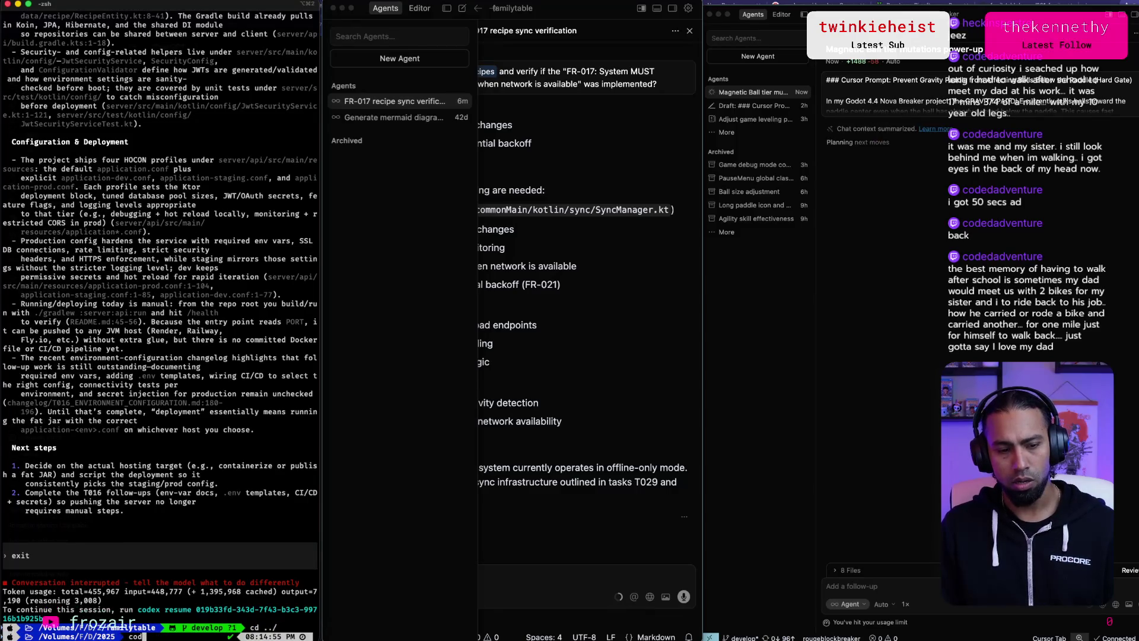
key("BackSpace")
key("BackSpace")
type("lls")
key("Return")
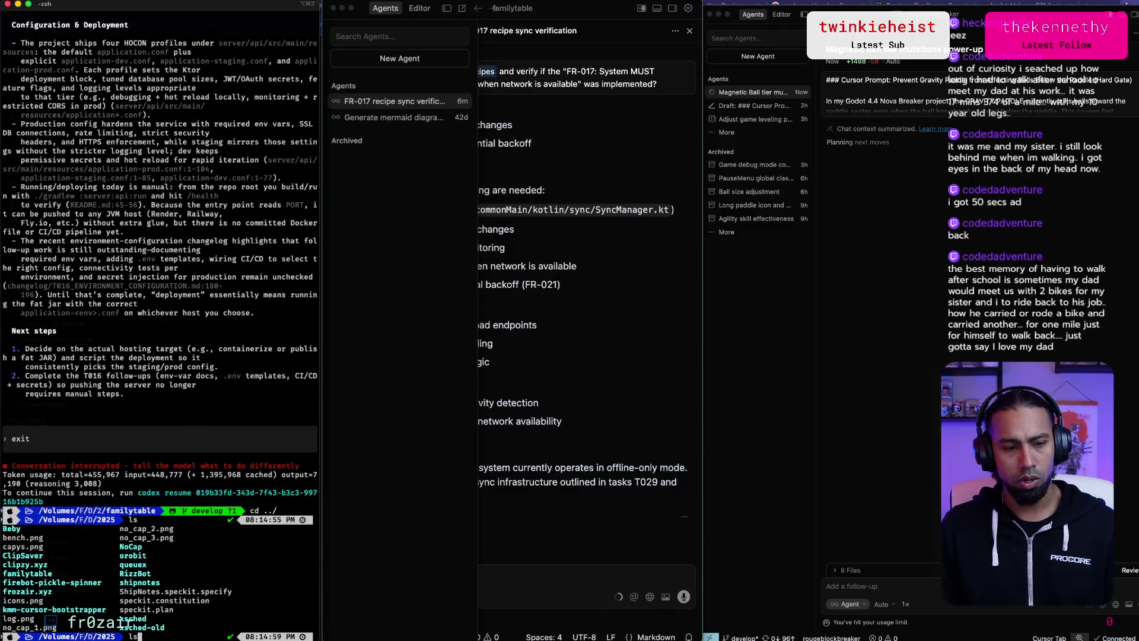
key("Return")
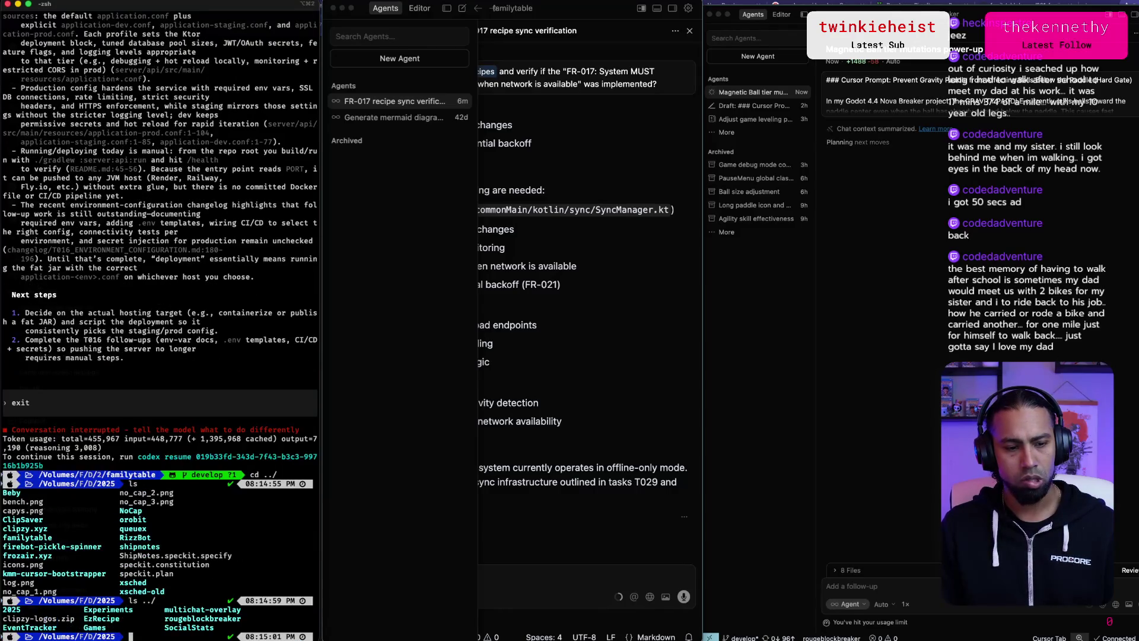
List the ../EzRecipe project's files and print the current folder path with pwd.
type("ls ../E")
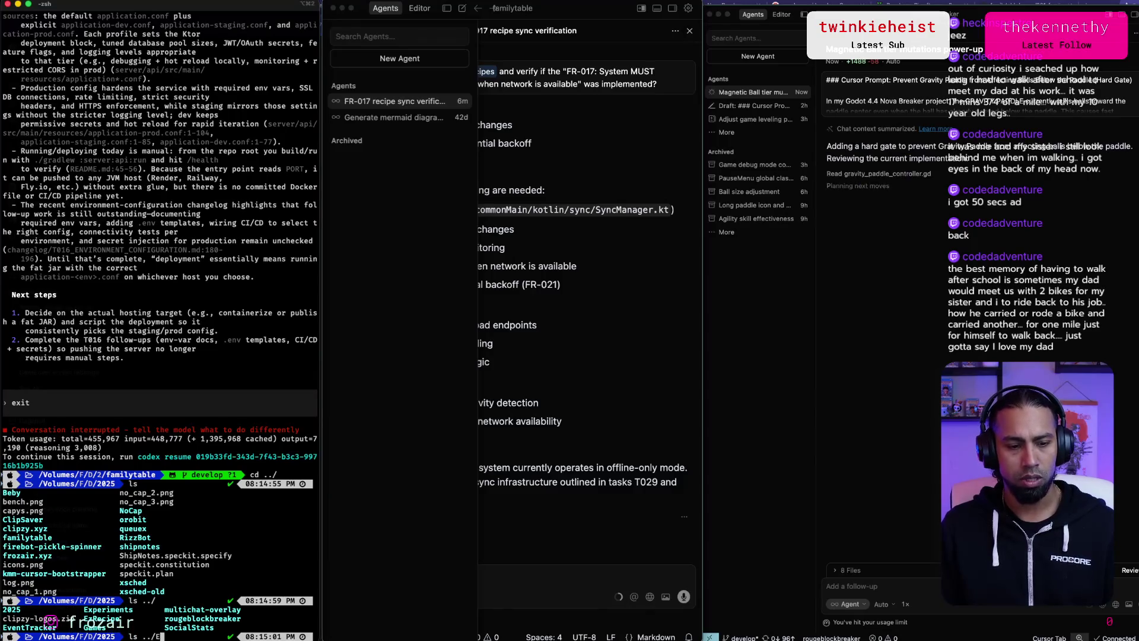
key("Tab")
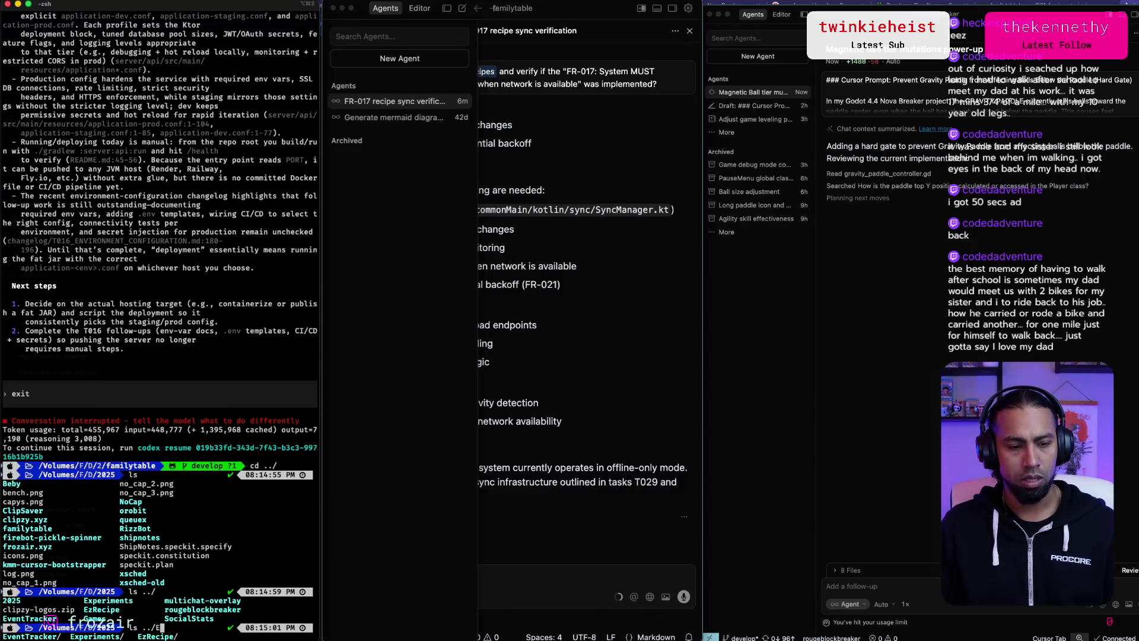
type("Zz")
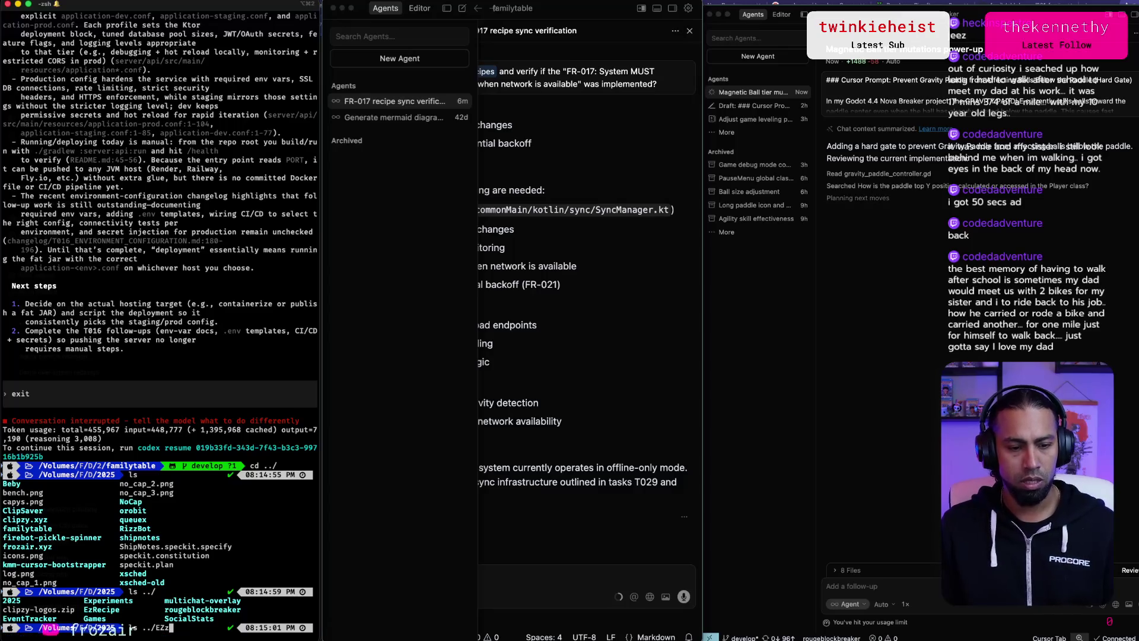
key("Tab")
key("Return")
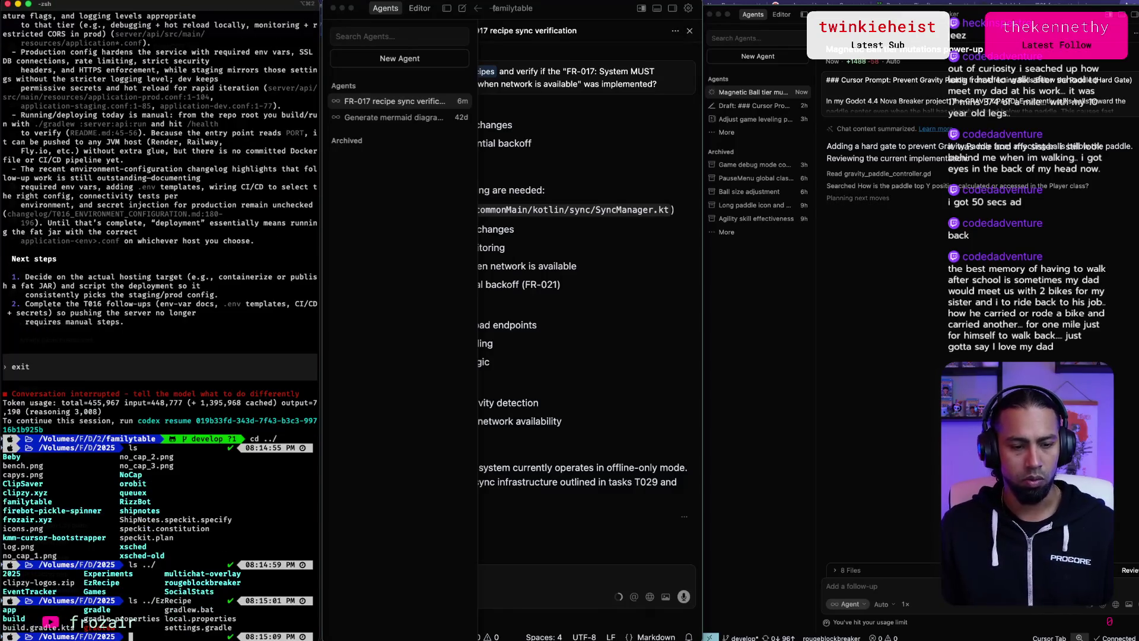
type("pwd")
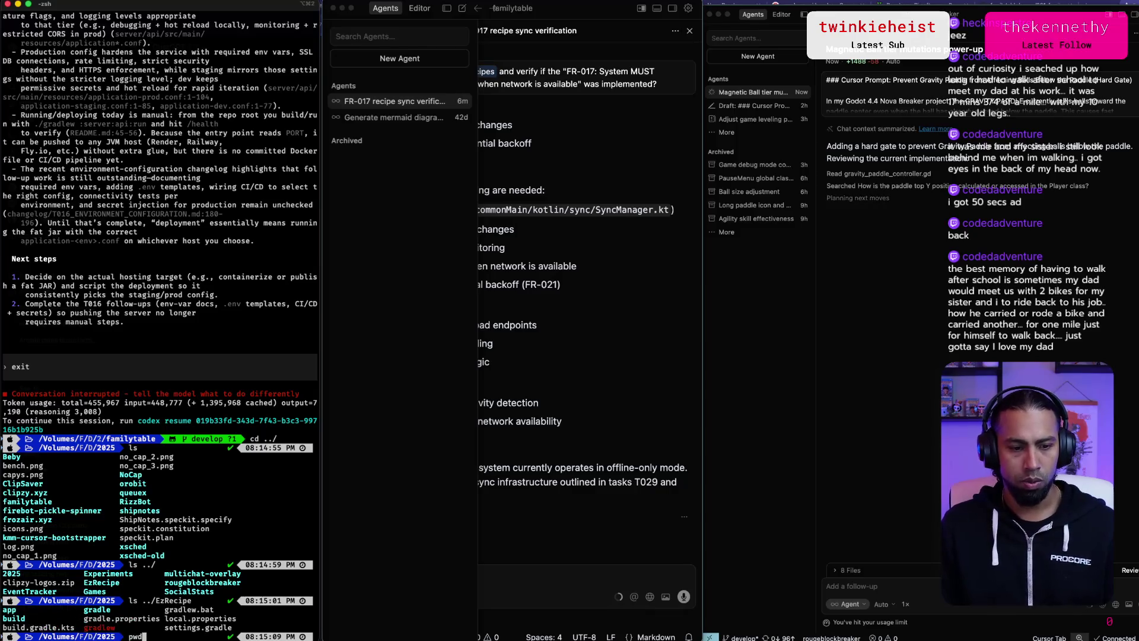
key("Return")
List the EzRecipe folder by its full path /Volumes/Frozair/Dev/EzRecipe.
double_click(60, 627)
left_click_drag(59, 627, 190, 593)
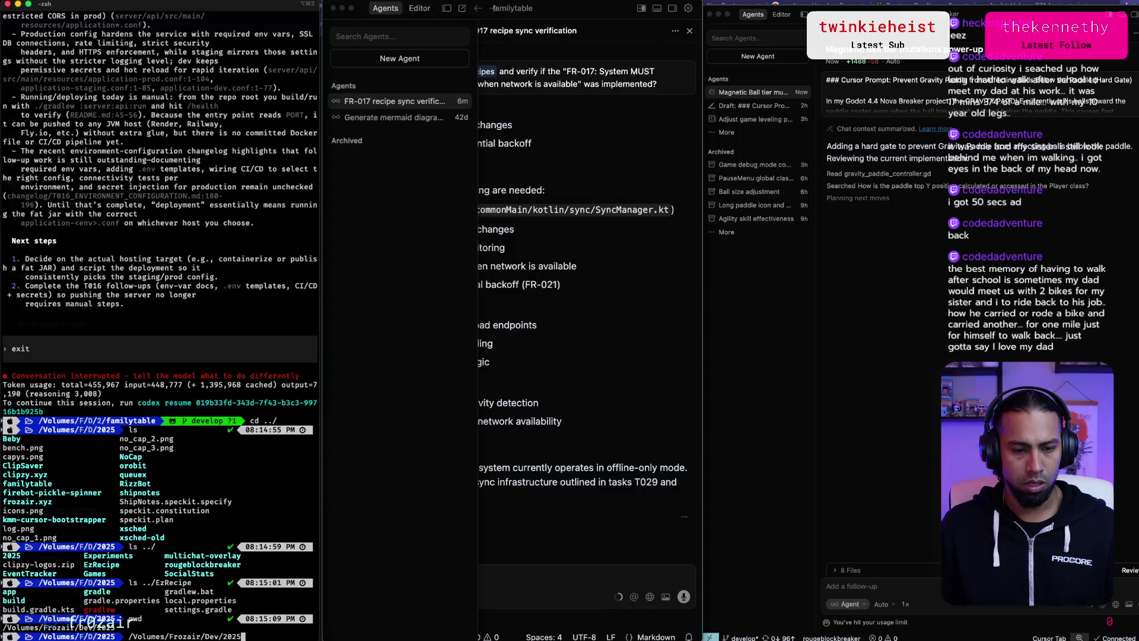
key("BackSpace")
key("BackSpace")
key("BackSpace")
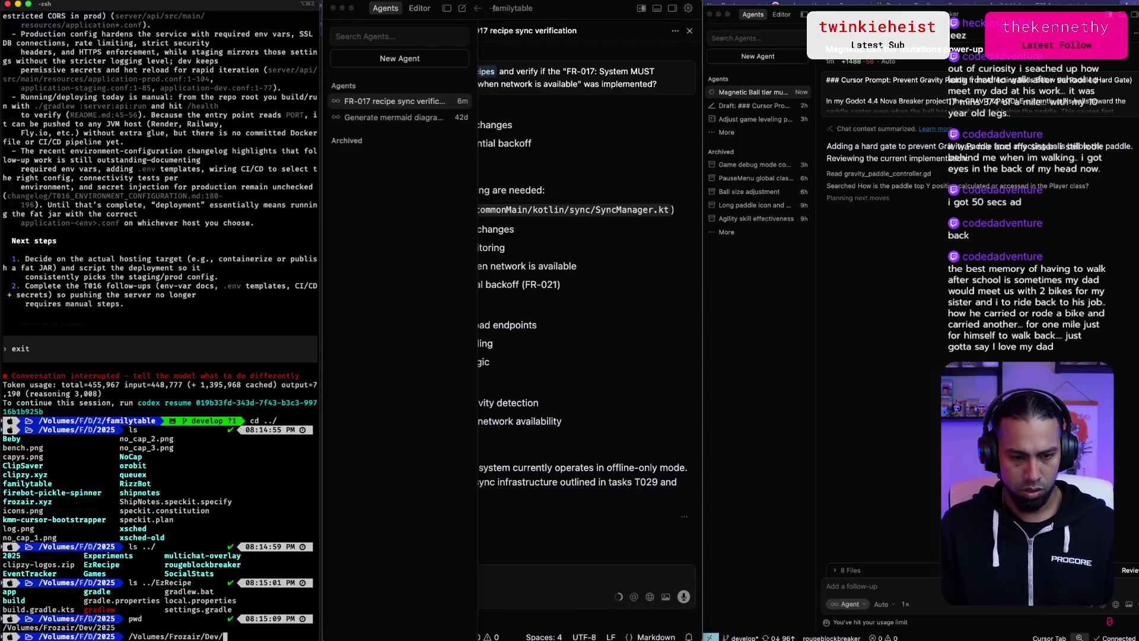
type("Ez")
type("ls")
key("Return")
Start a fresh Codex session in the 2025 folder and begin a prompt about EzRecipe's scraper logic.
double_click(193, 600)
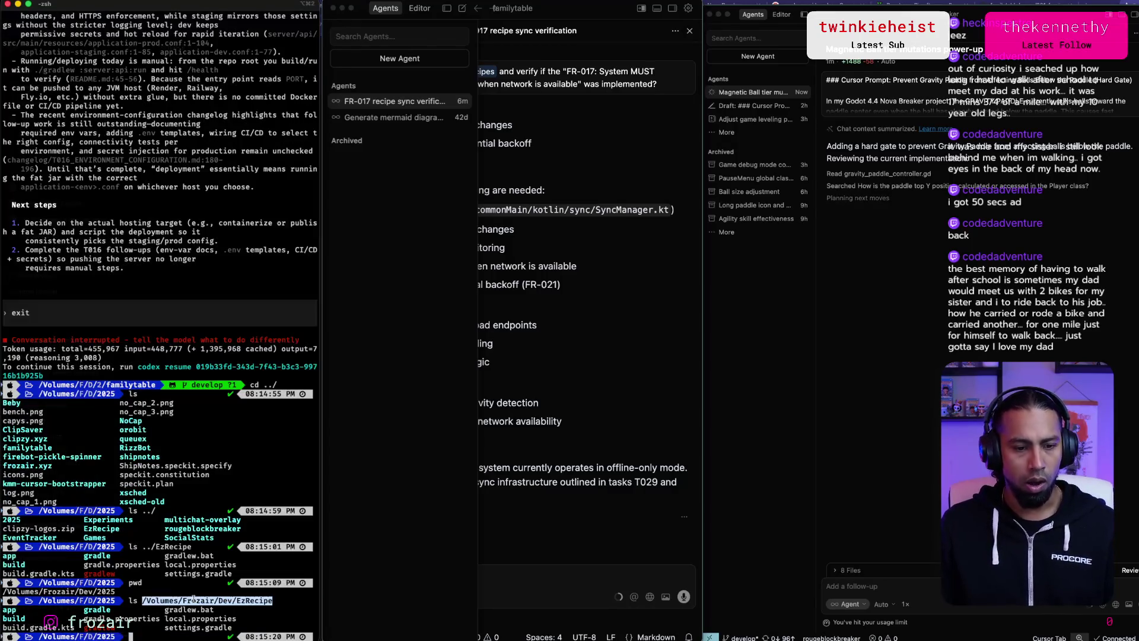
type("cpde")
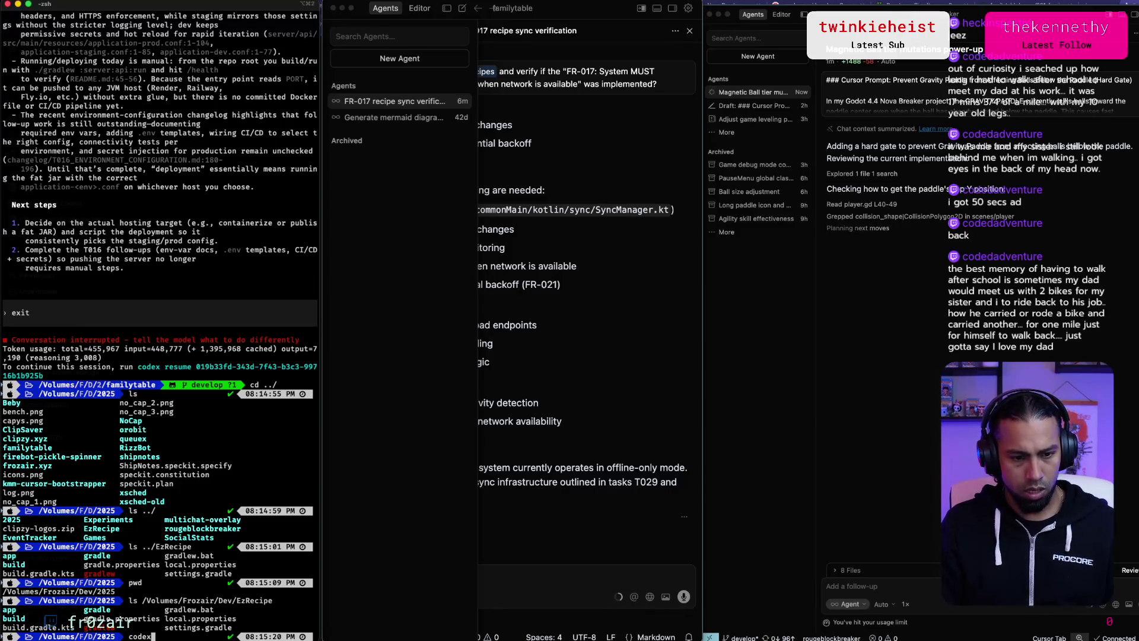
key("Return")
type("look into the project here")
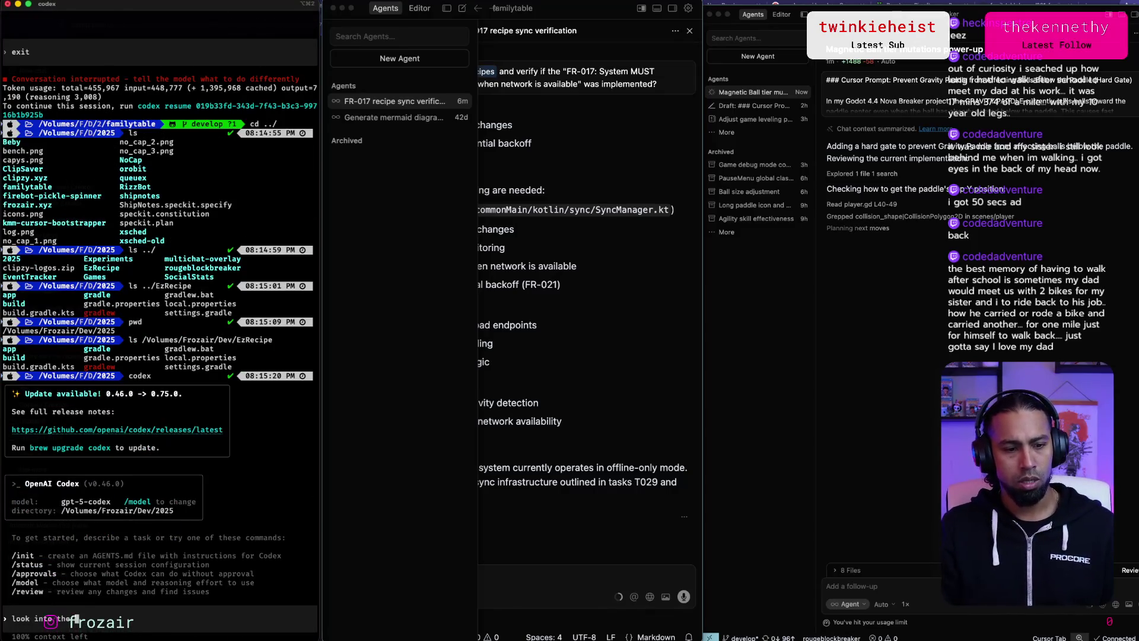
type(": /Volumes/Frozair/Dev/EzRecipe and find the scra")
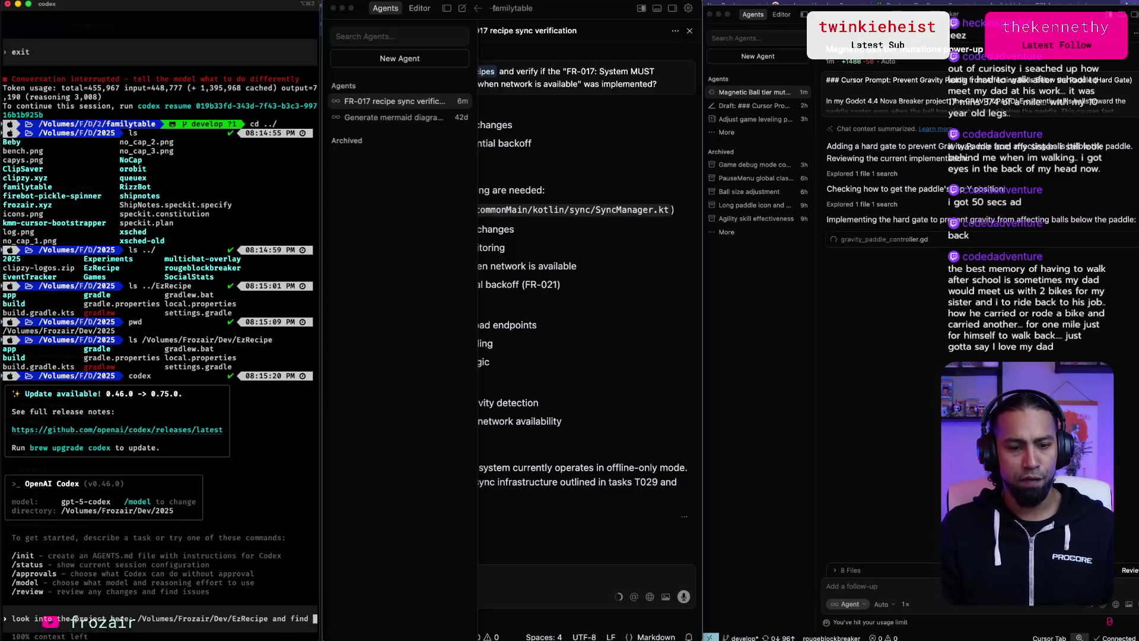
type("pper logic that i've i")
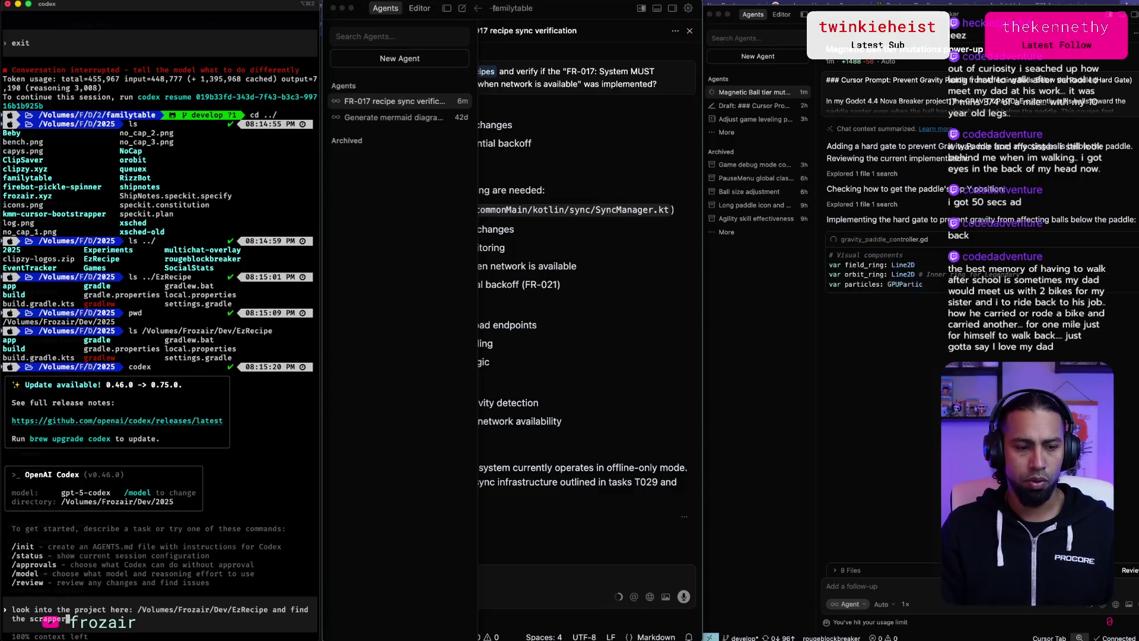
type("mplemented. Analyze and re")
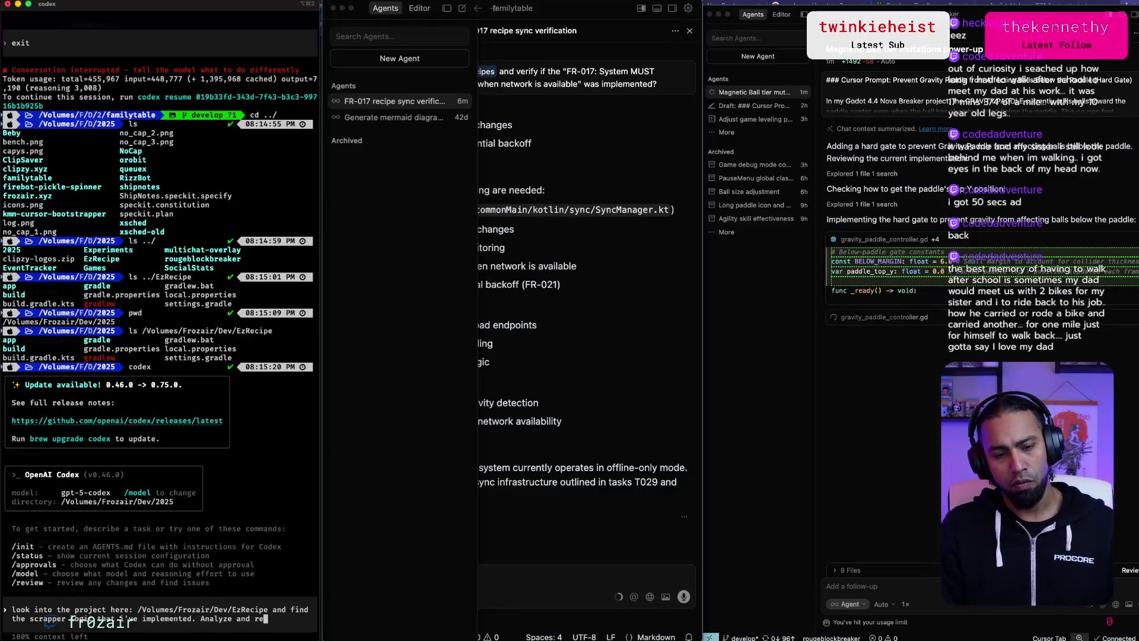
Finish the prompt asking Codex to analyze the EzRecipe scraper and report its intent, and submit it.
key("BackSpace")
type("it and report")
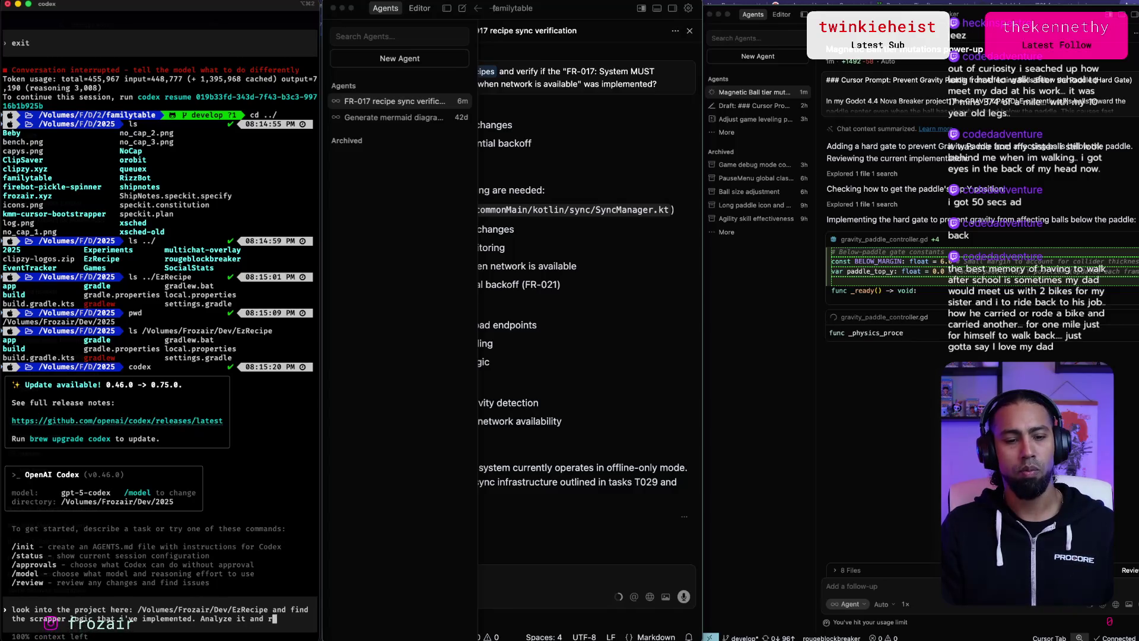
type(" back")
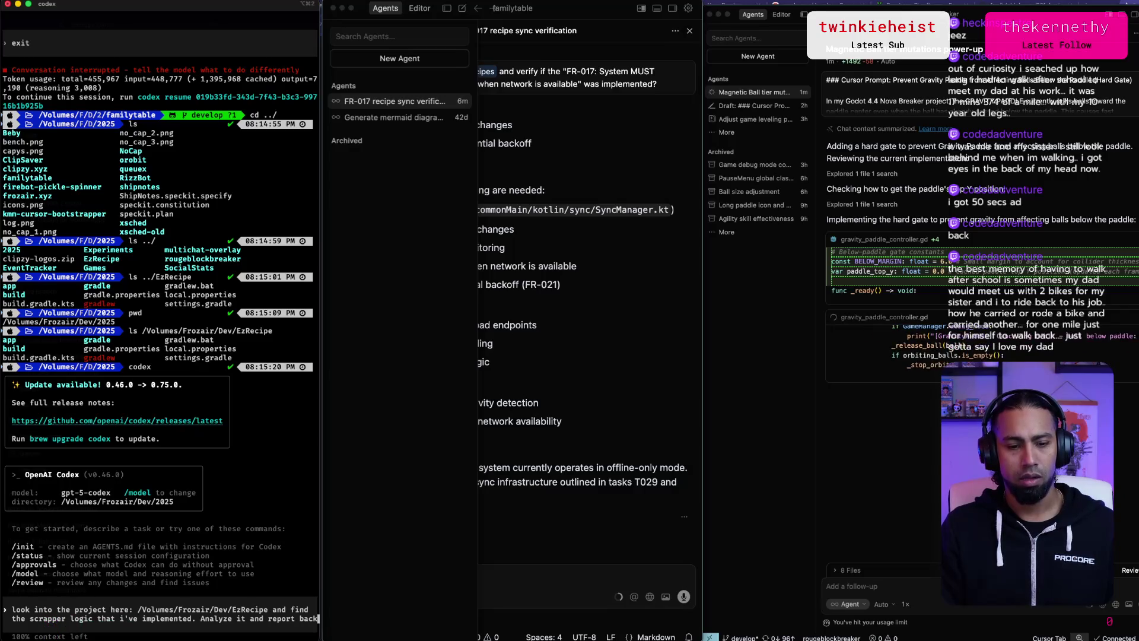
type(" what the intent of")
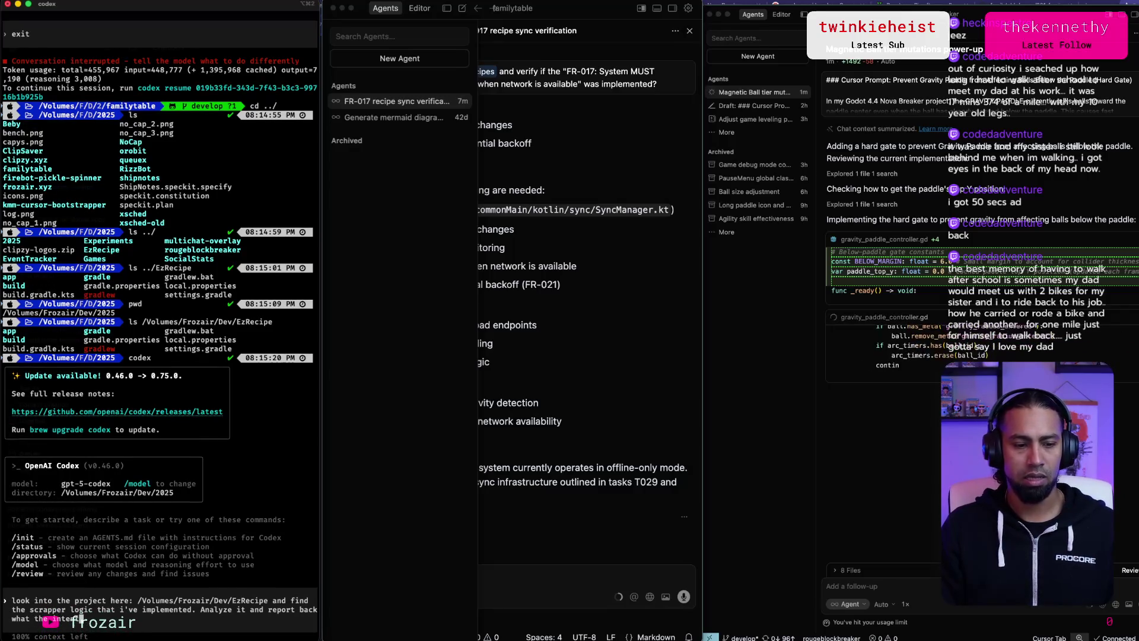
type(" the scrapper is fo")
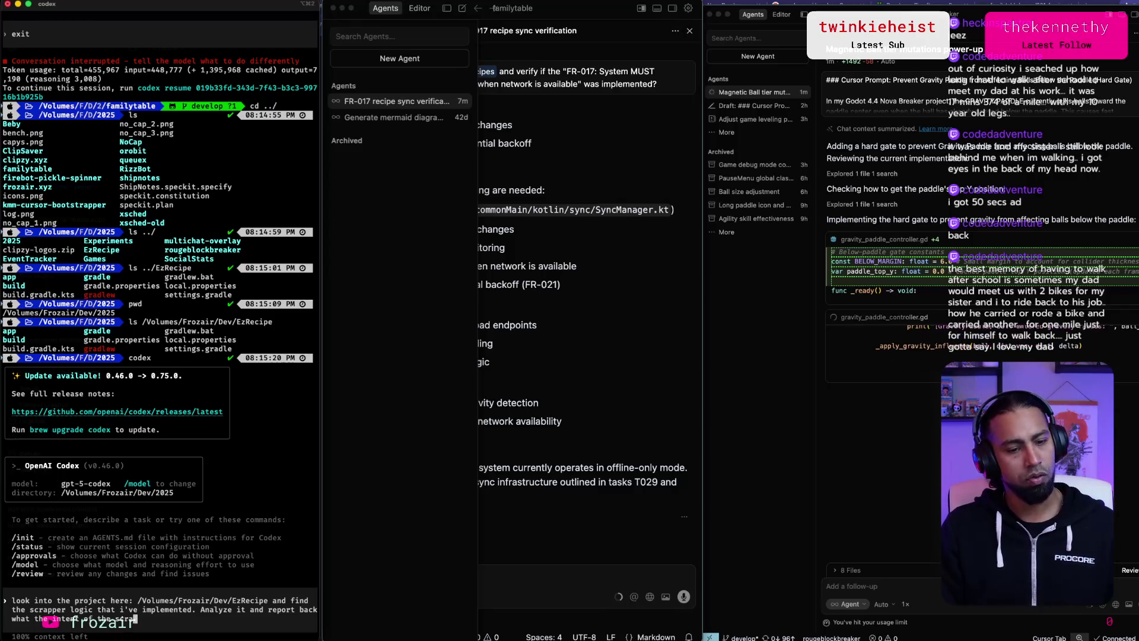
type("r.")
key("Return")
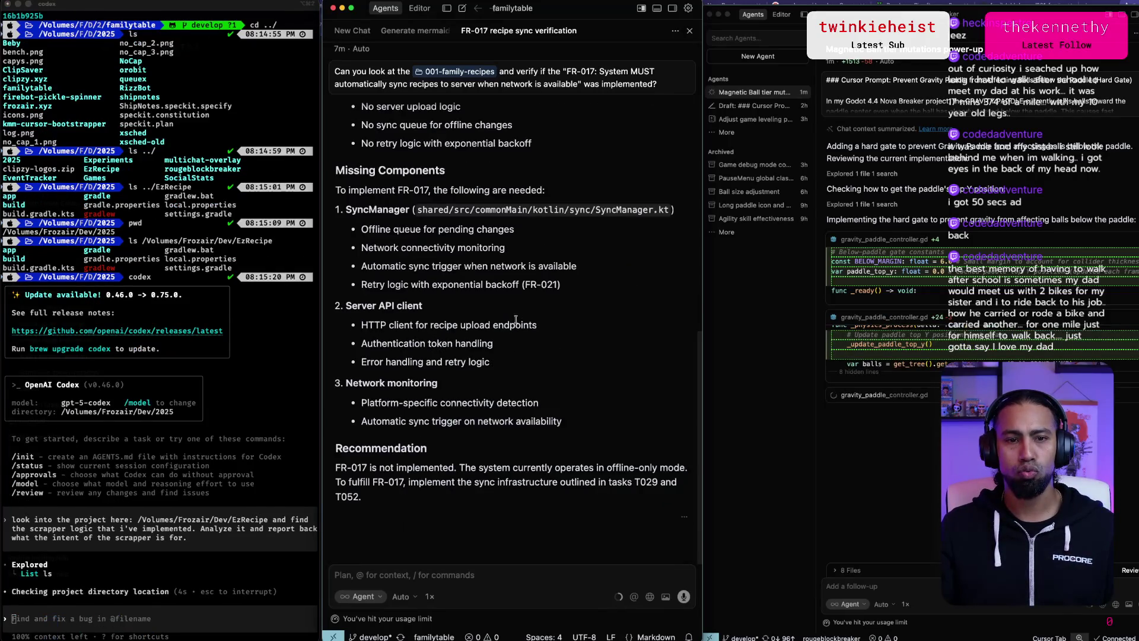
scroll(515, 319, "up", 10)
scroll(515, 319, "down", 2)
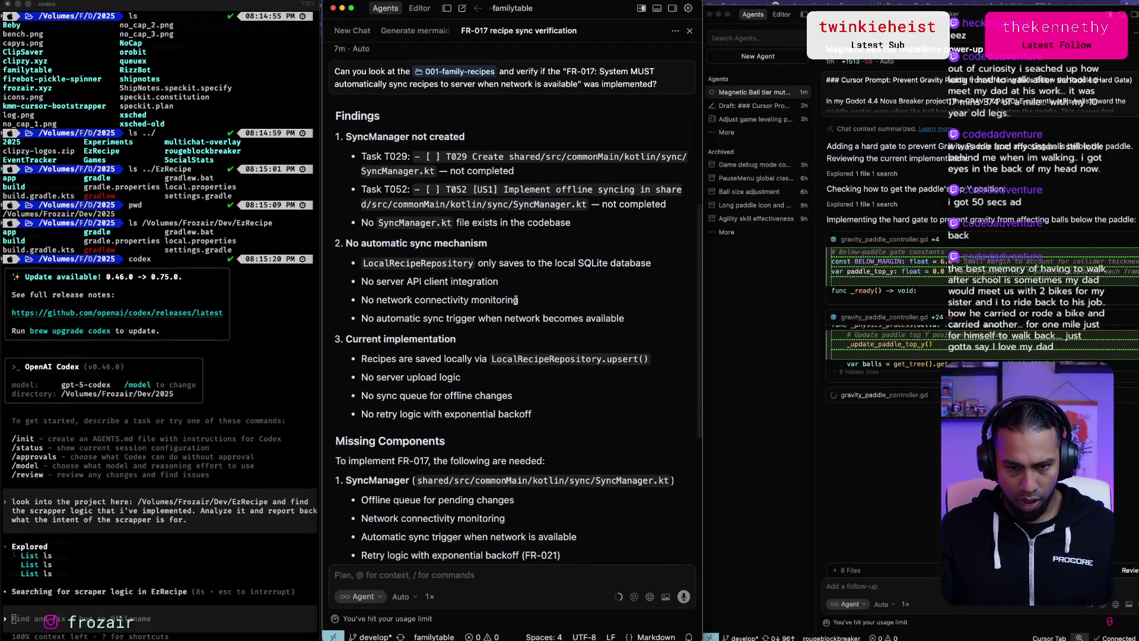
scroll(516, 300, "down", 8)
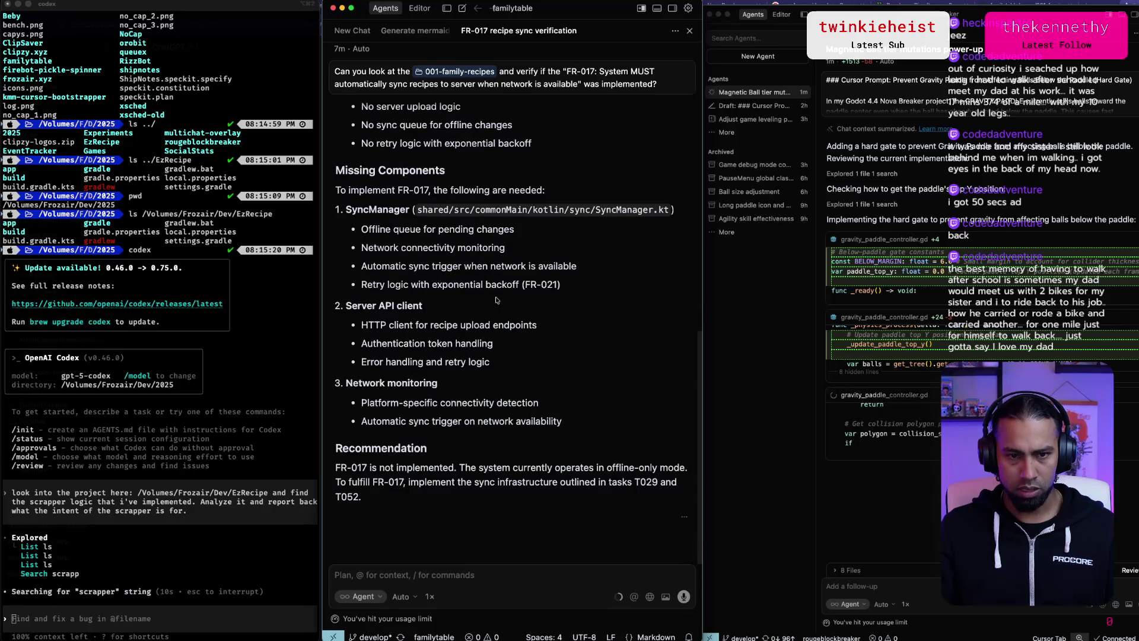
left_click_drag(449, 468, 584, 468)
left_click(467, 467)
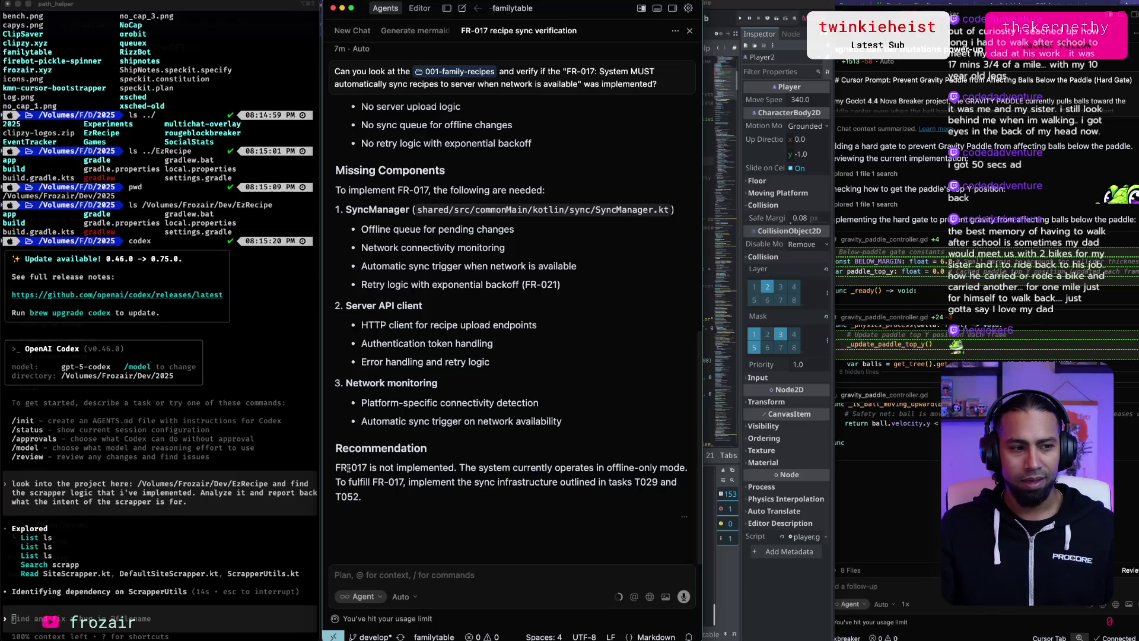
key("super+Tab")
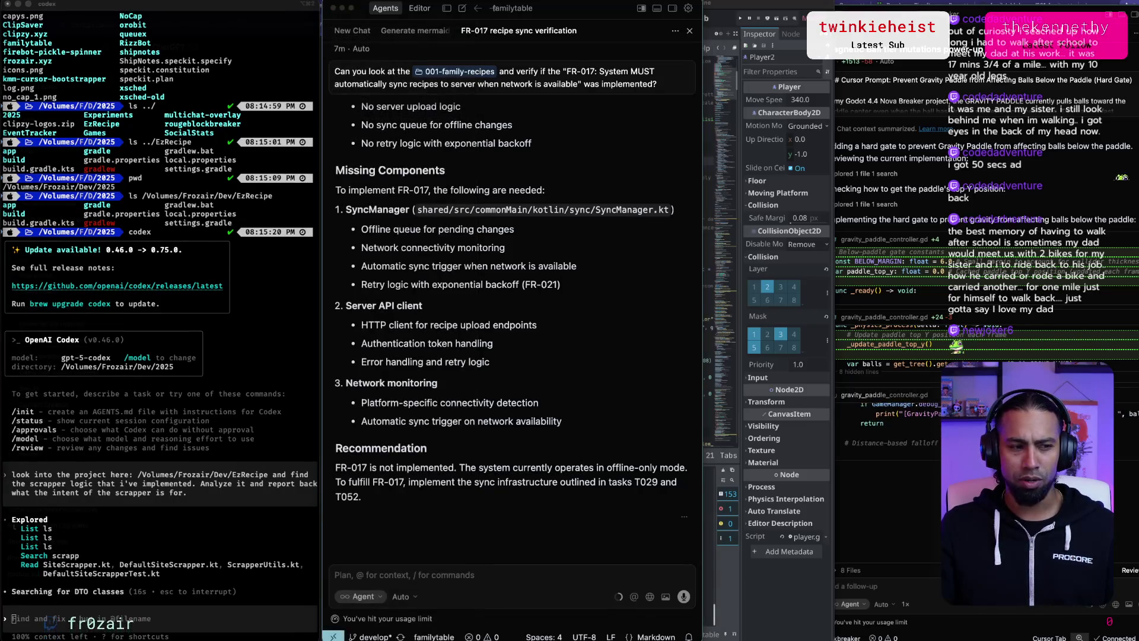
left_click(380, 467)
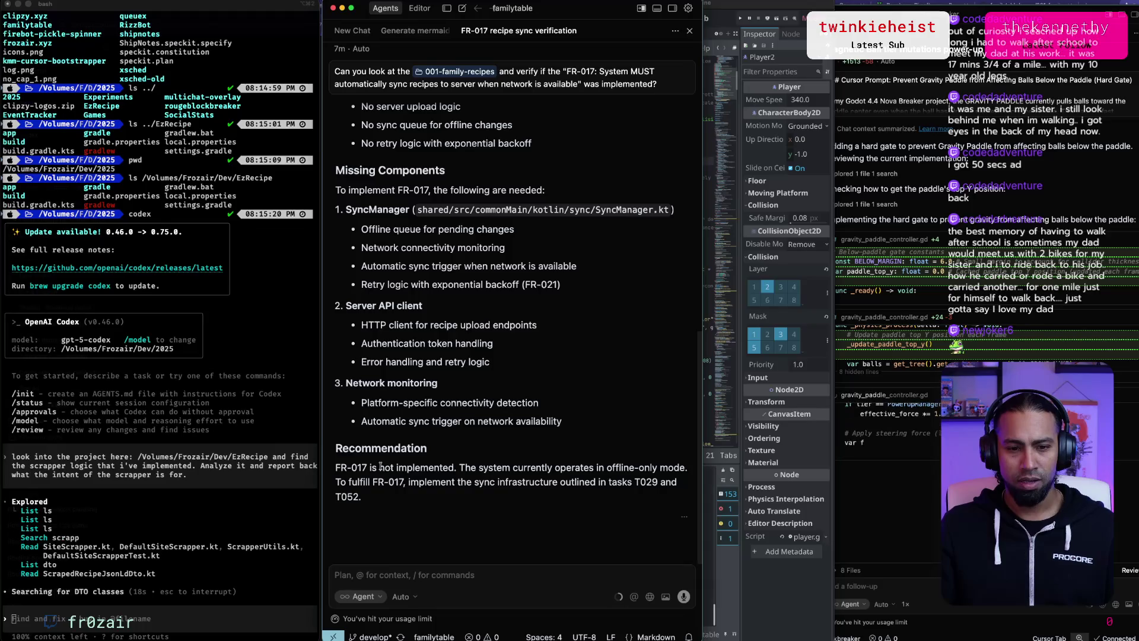
Ask the agent: 'Ok, is it part of speckit already? Or do we need to generate the tasks for those?'.
left_click(499, 578)
type("Ok, is it par")
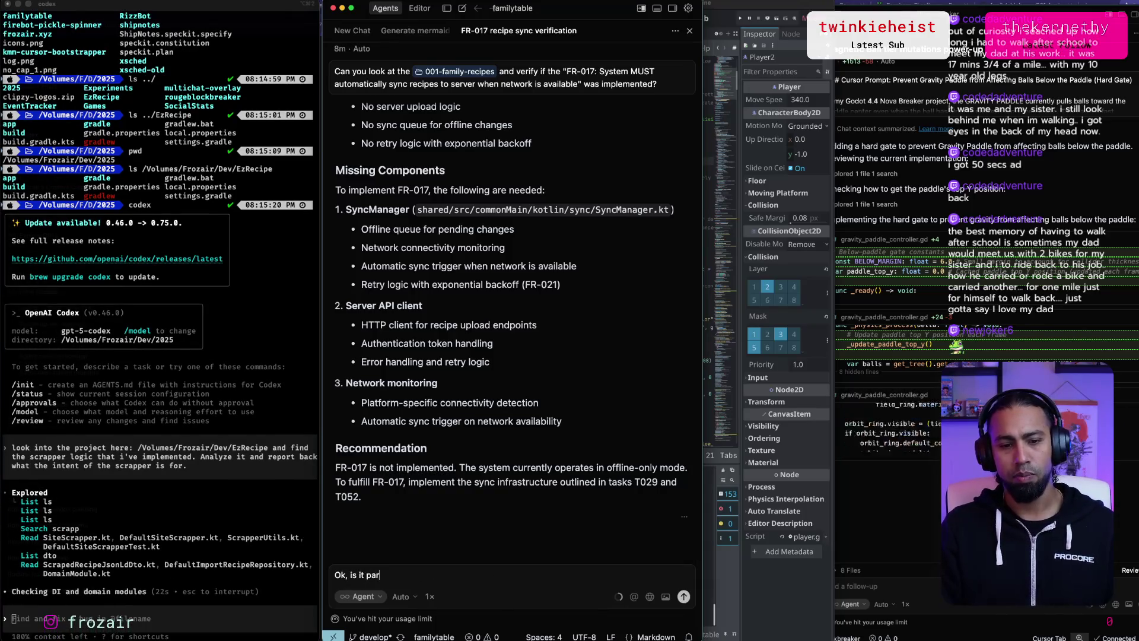
type("t of speckit already")
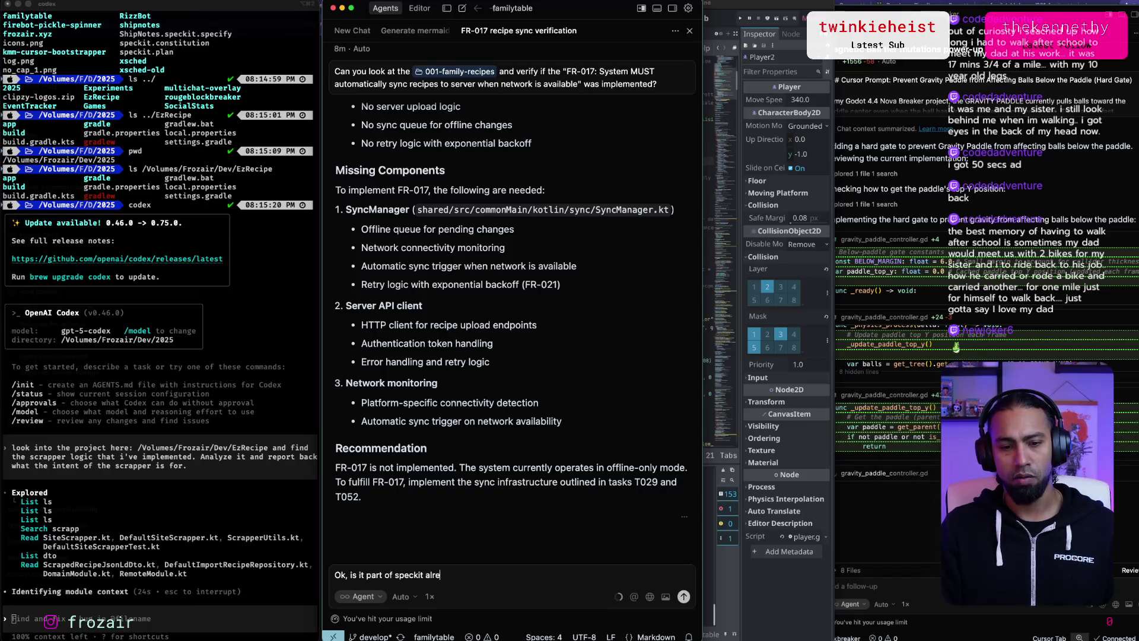
type("? Or do we need to gen")
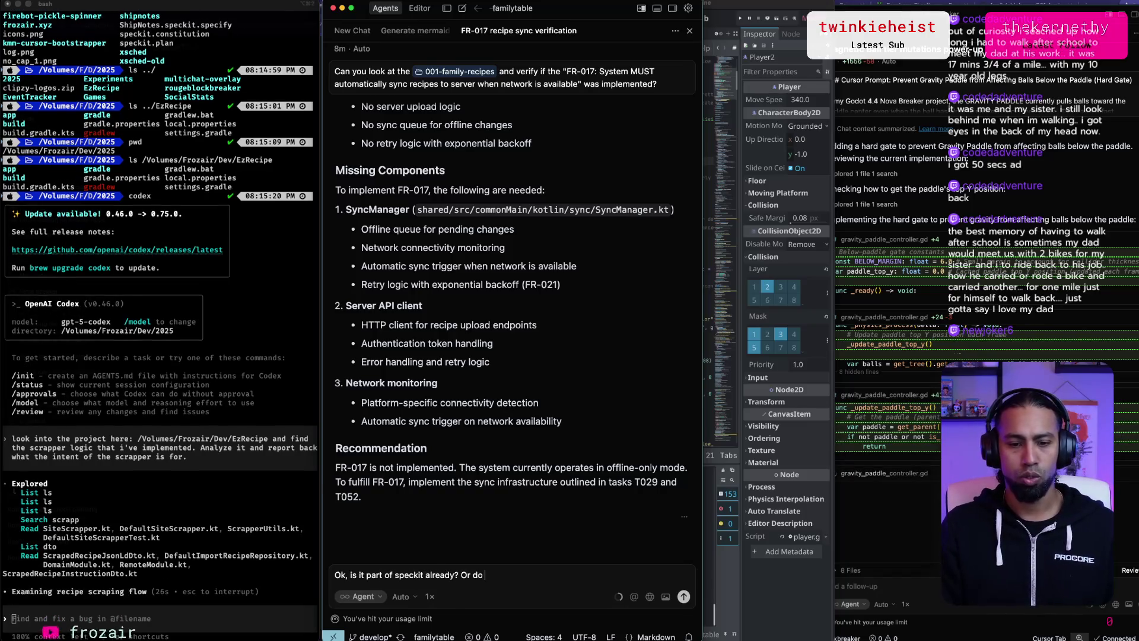
type("erate the tasks f")
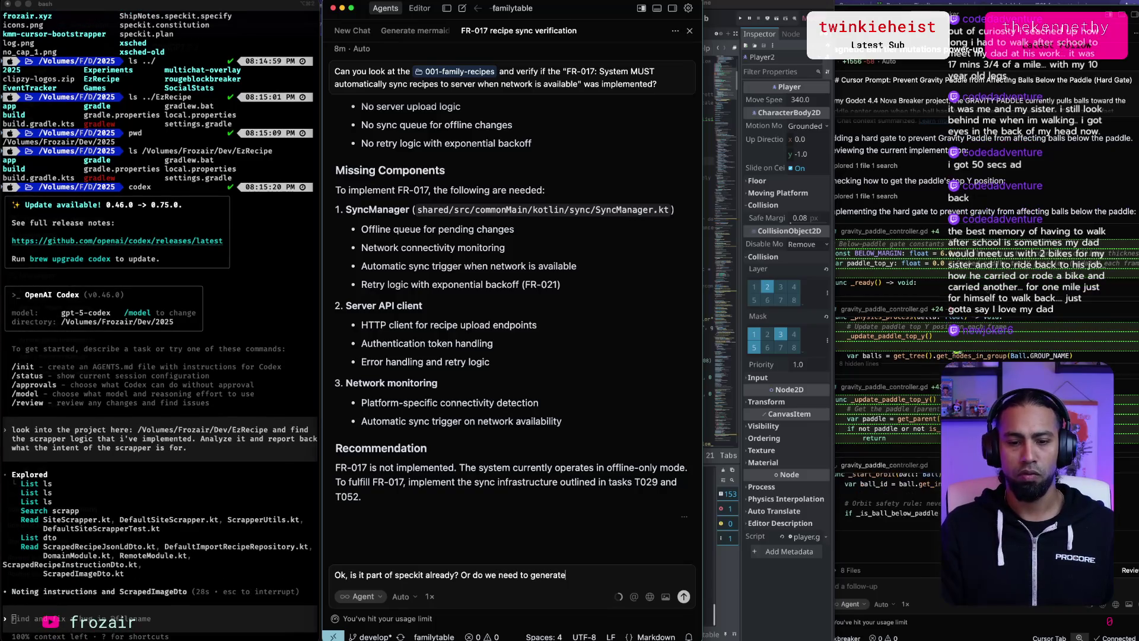
type("or those?")
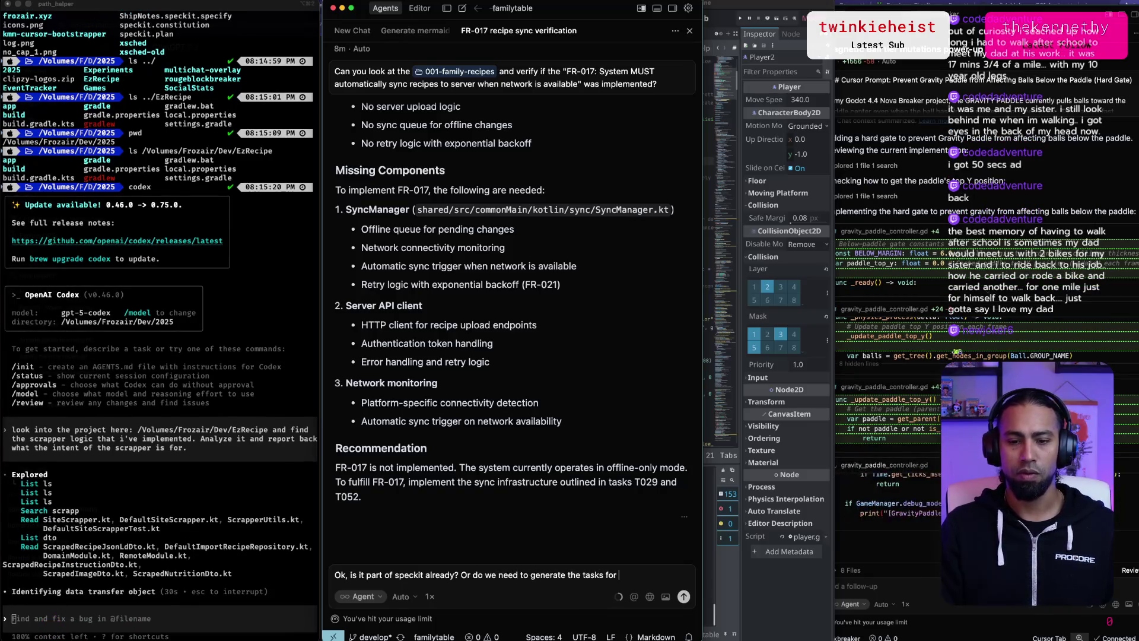
key("Return")
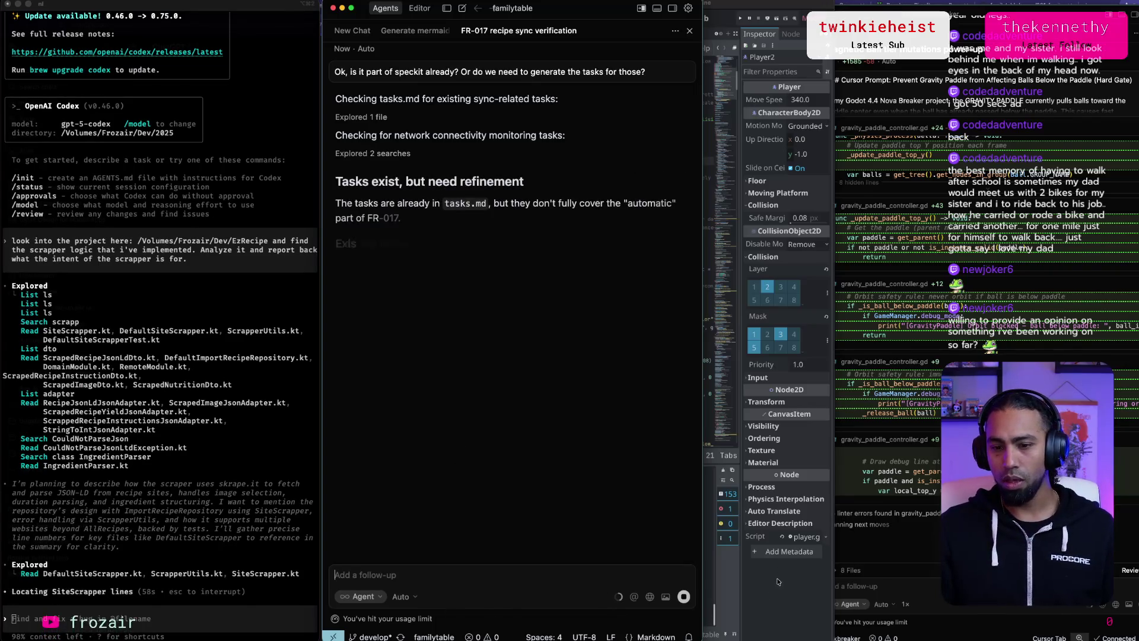
key("super+Tab")
key("super+Tab")
key("super+Tab")
Scroll through ChatGPT's Gravity Paddle hard-gate fix and its acceptance criteria.
key("super+shift+Tab")
key("super+shift+Tab")
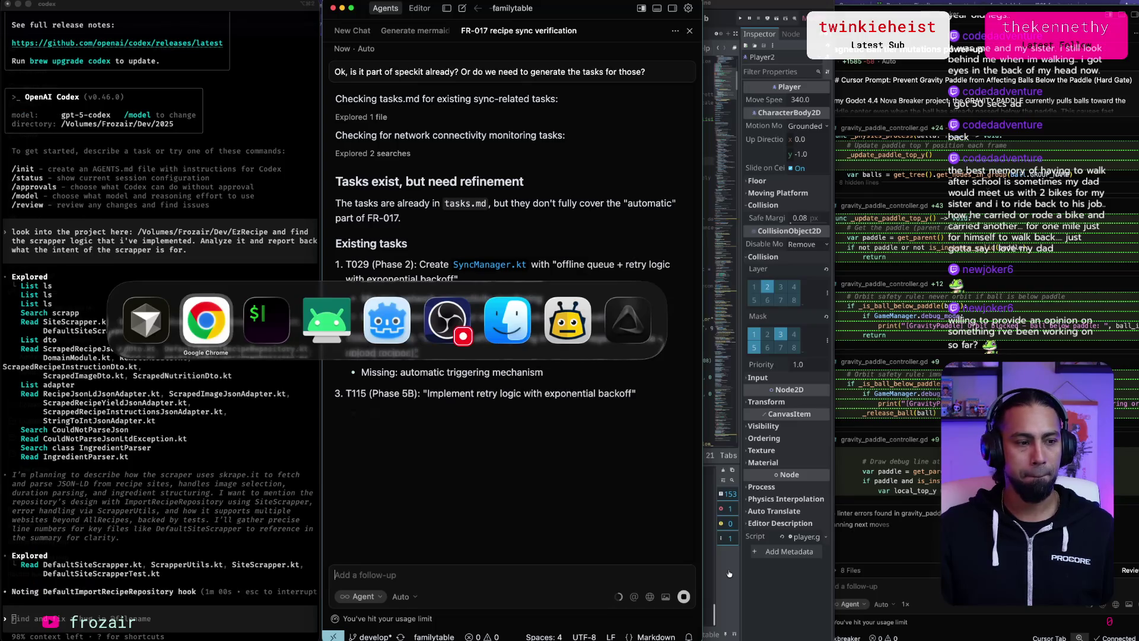
scroll(667, 451, "up", 10)
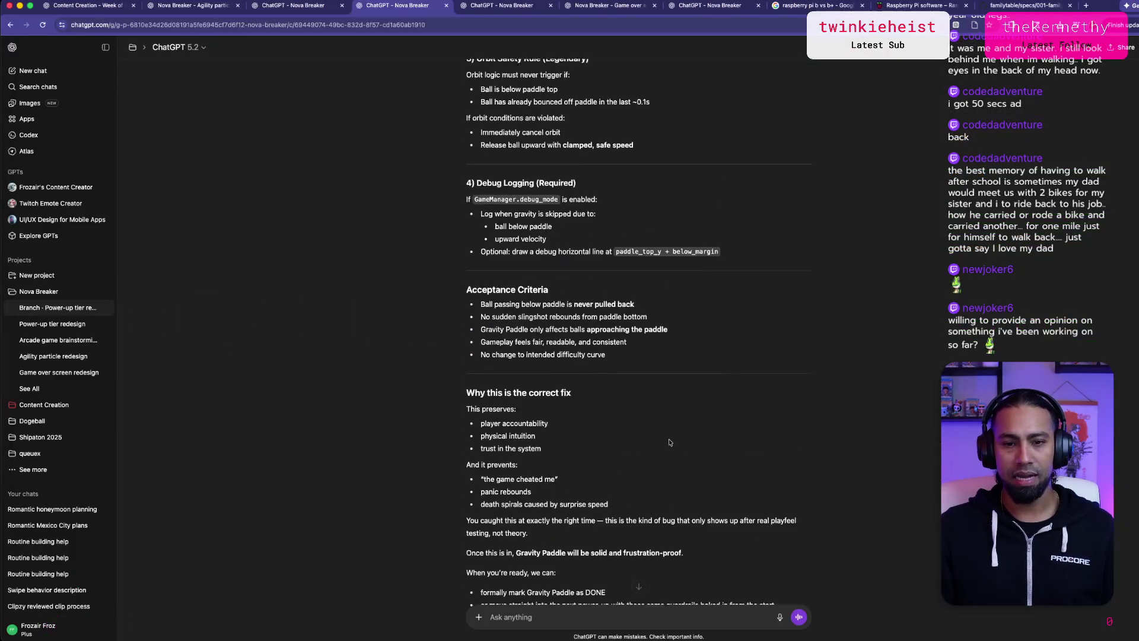
scroll(667, 451, "up", 5)
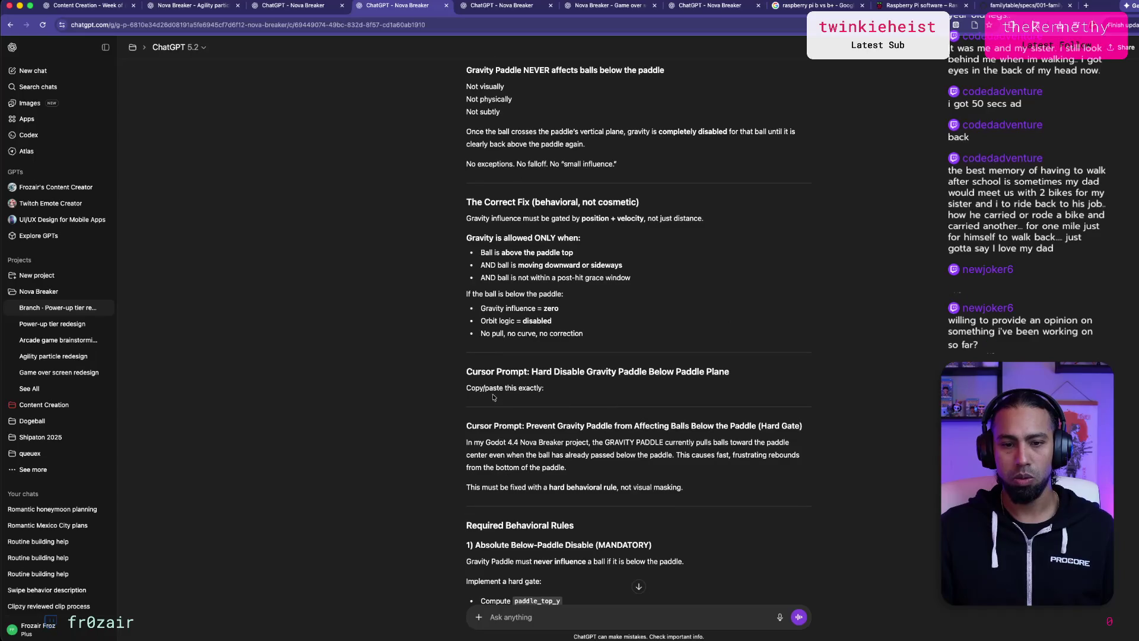
scroll(533, 425, "up", 10)
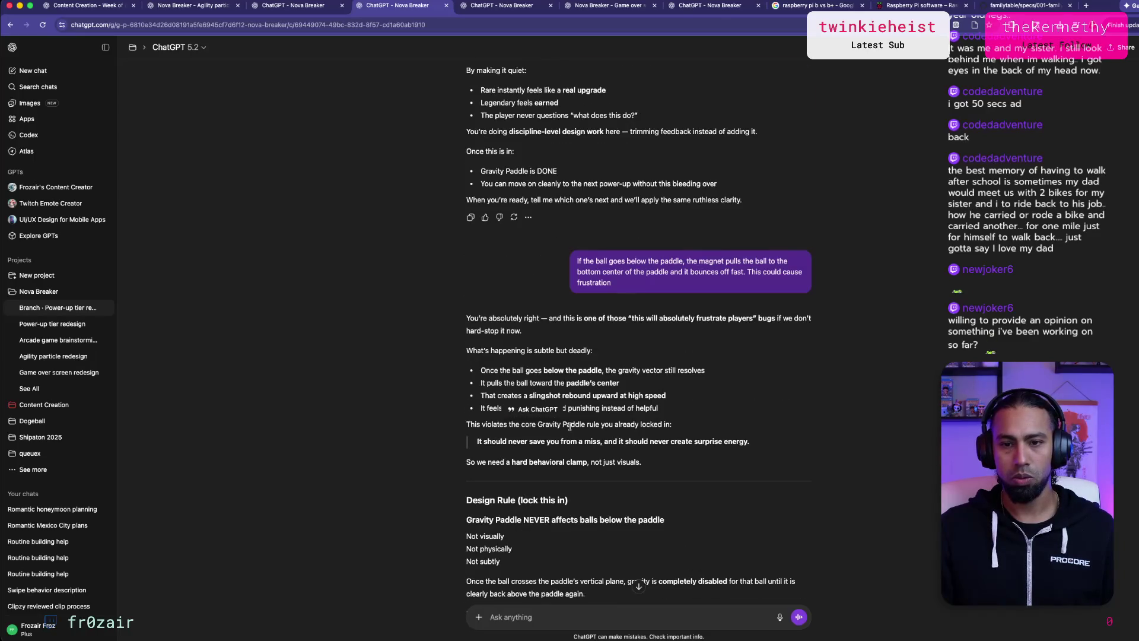
scroll(672, 401, "down", 10)
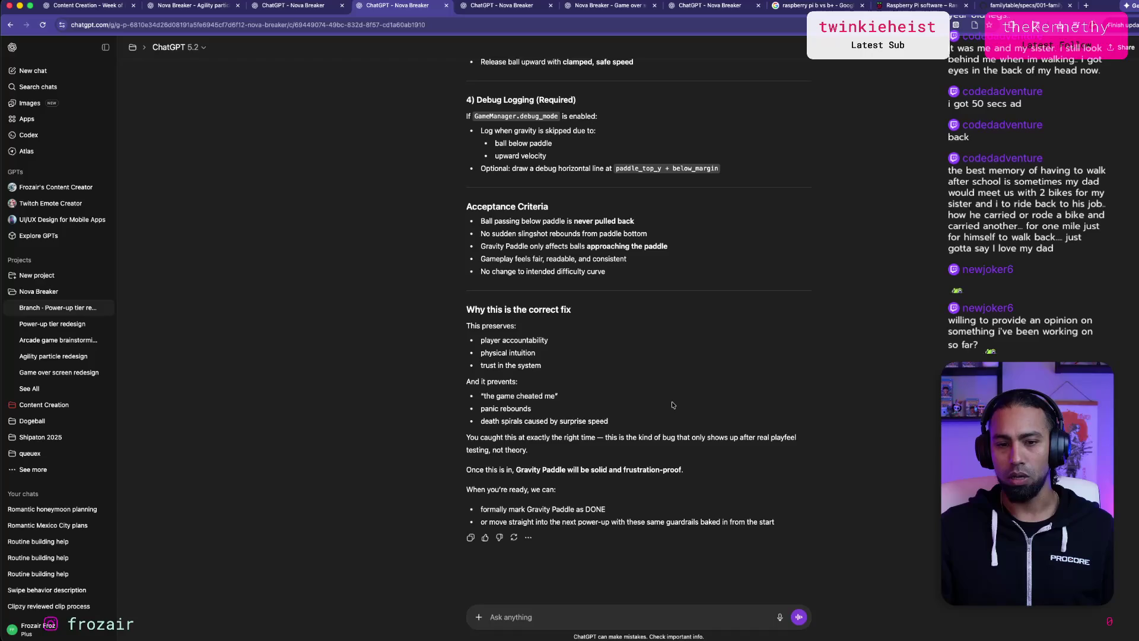
Cycle through the open applications back to Cursor's windows.
key("super+Tab")
key("super+Tab")
key("super+Tab")
key("super+shift+Tab")
key("super+Tab")
key("super+Tab")
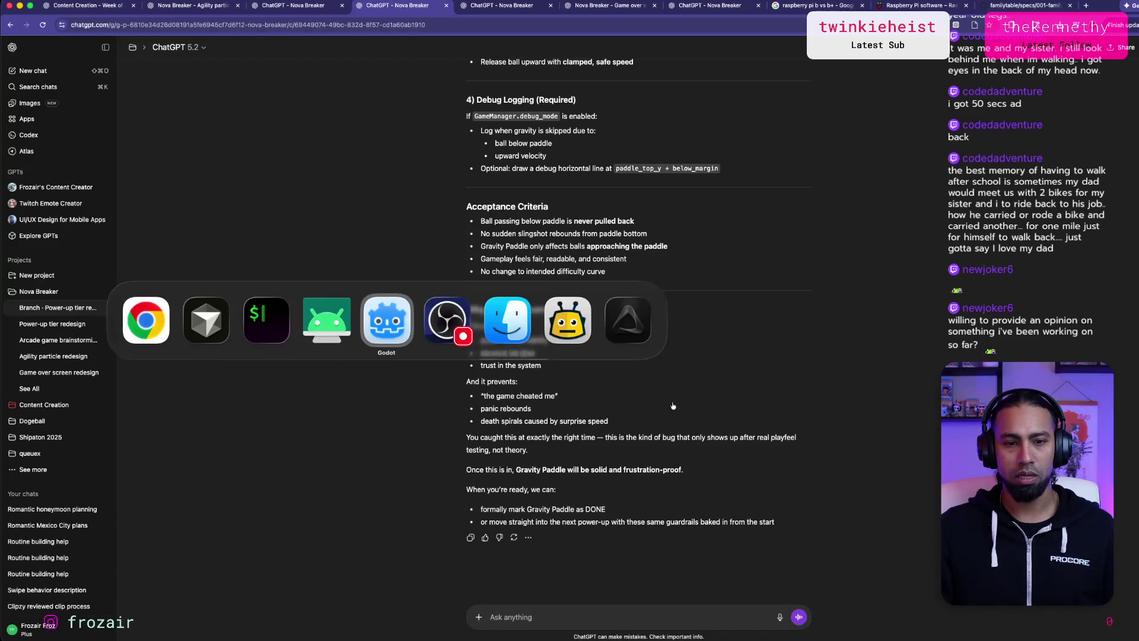
key("super+shift+Tab")
key("super+shift+Tab")
key("super+shift+Tab")
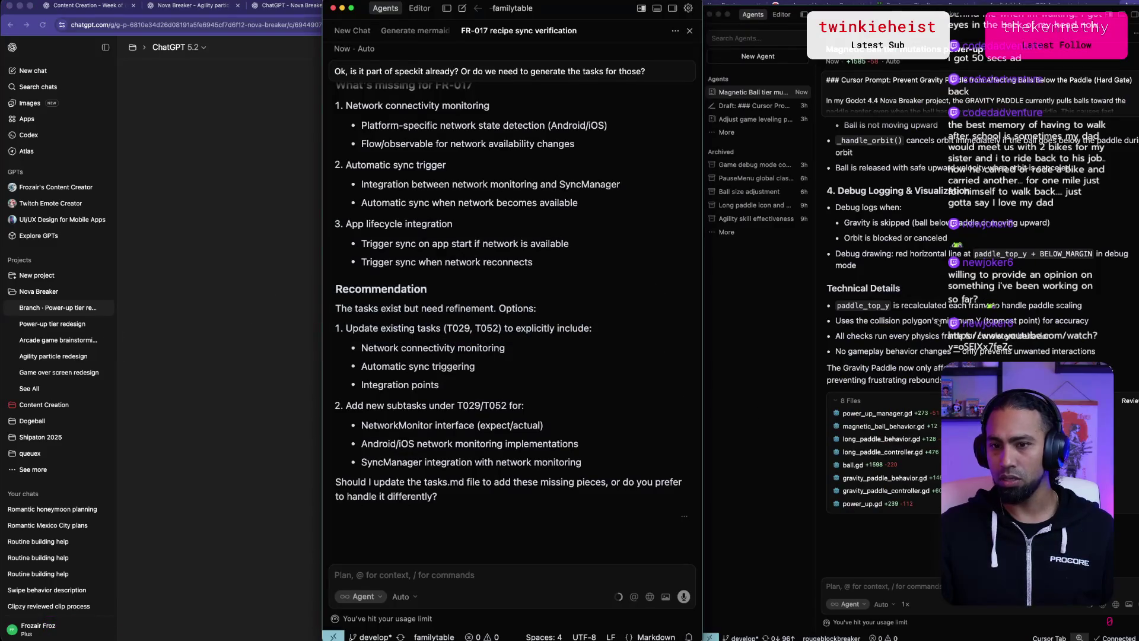
Reload gravity_paddle_controller.gd from disk and remote-deploy Nova Breaker to the Samsung phone.
key("super+Tab")
key("super+Tab")
key("super+Tab")
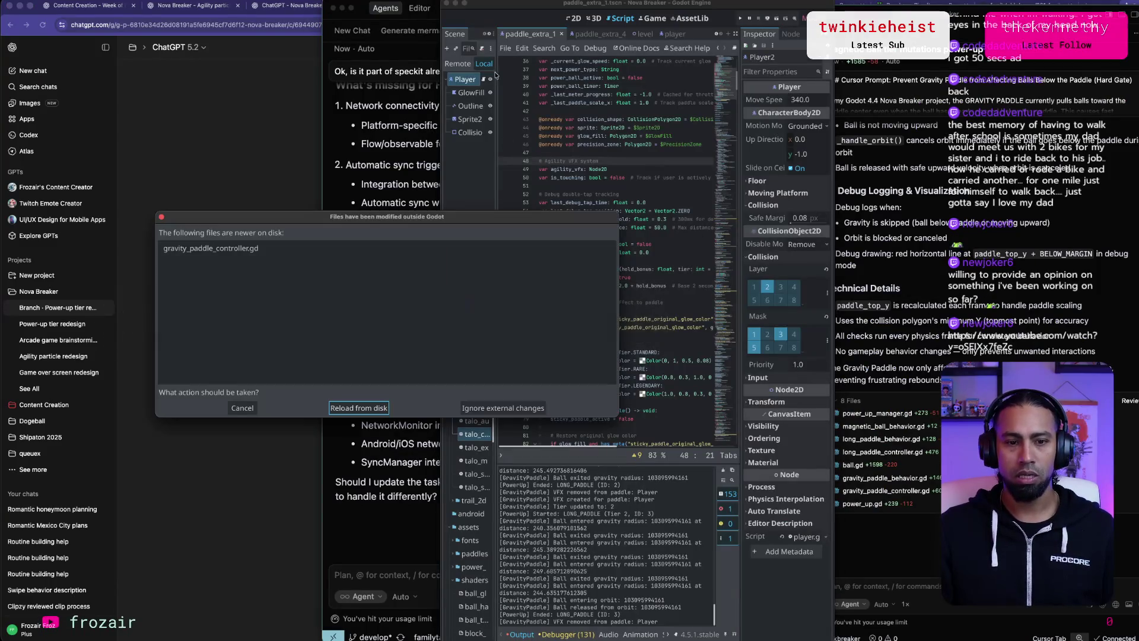
key("Return")
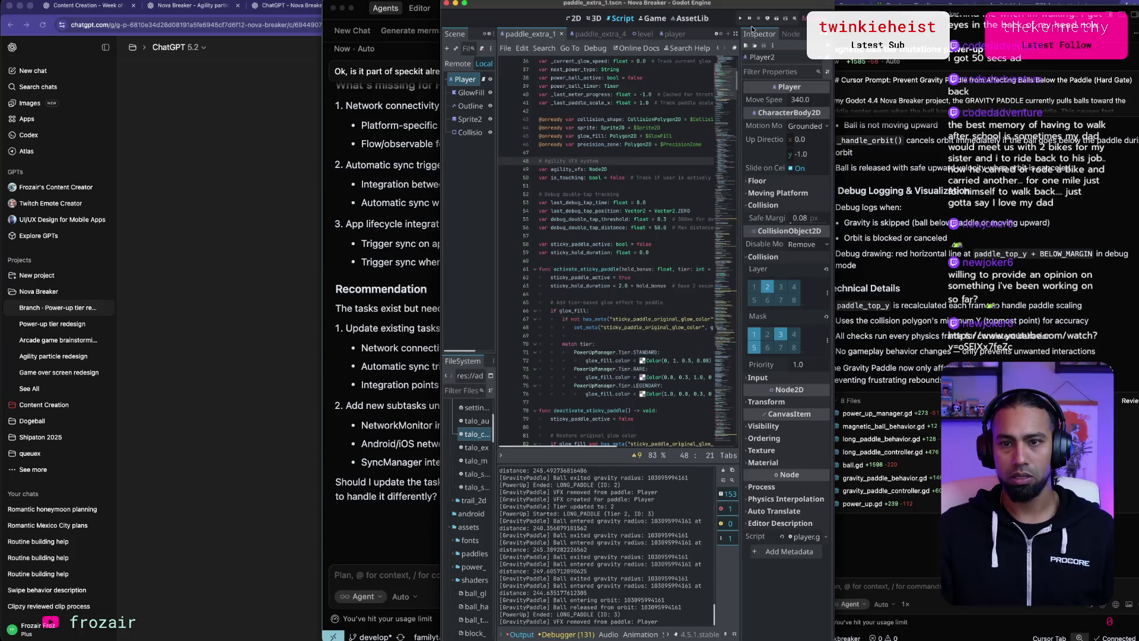
left_click(767, 18)
left_click(795, 59)
key("super+Tab")
key("super+Tab")
key("super+Tab")
key("super+Tab")
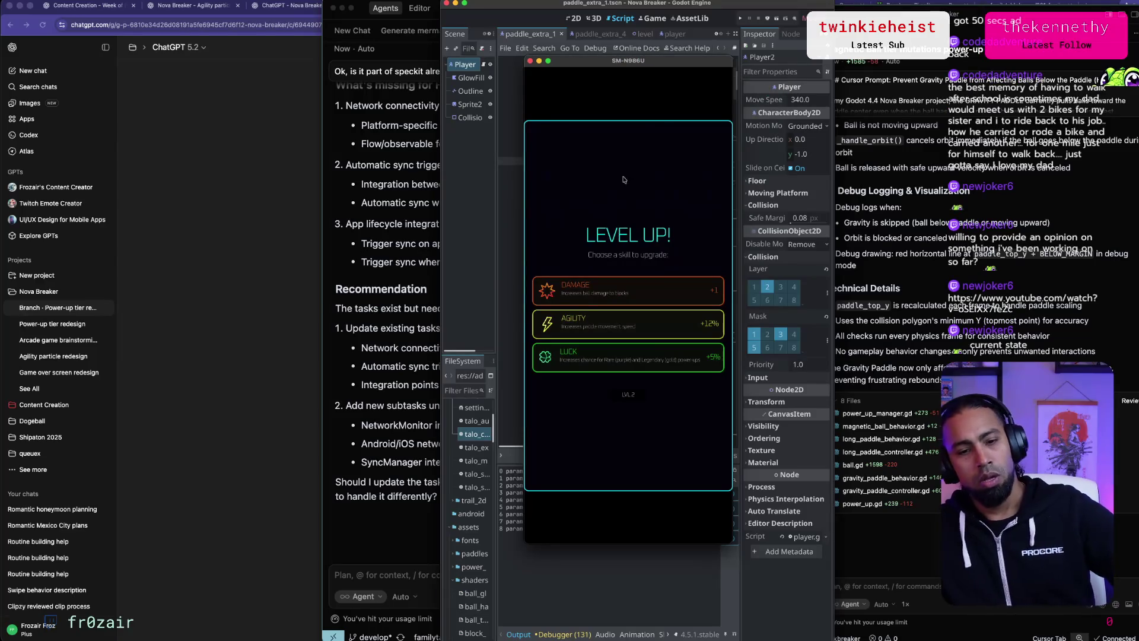
left_click(491, 630)
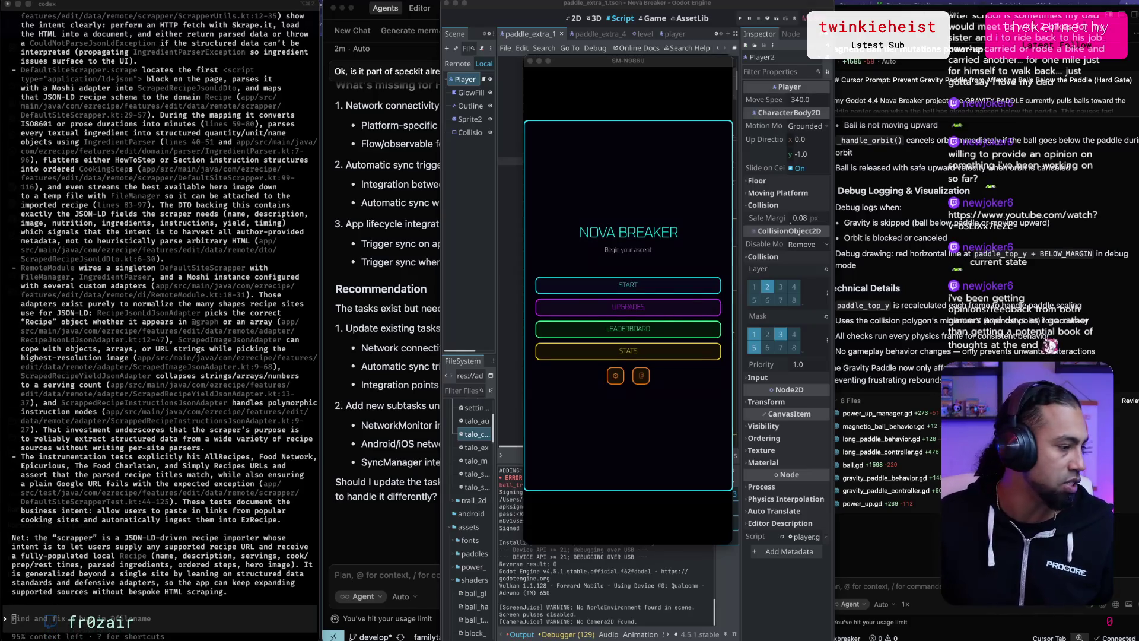
Switch to the full-screen ChatGPT window in Chrome.
key("super+Tab")
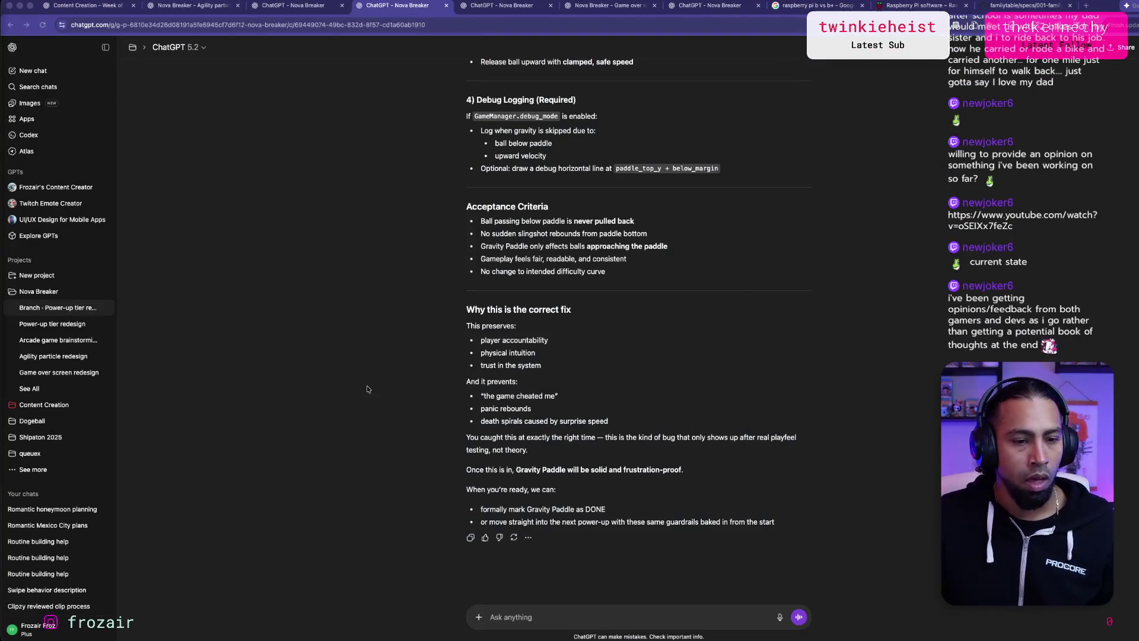
right_click(741, 146)
left_click(1086, 6)
left_click(1087, 5)
type("https://www.youtube.com/watch?v=oSEIXx7feZc")
key("Return")
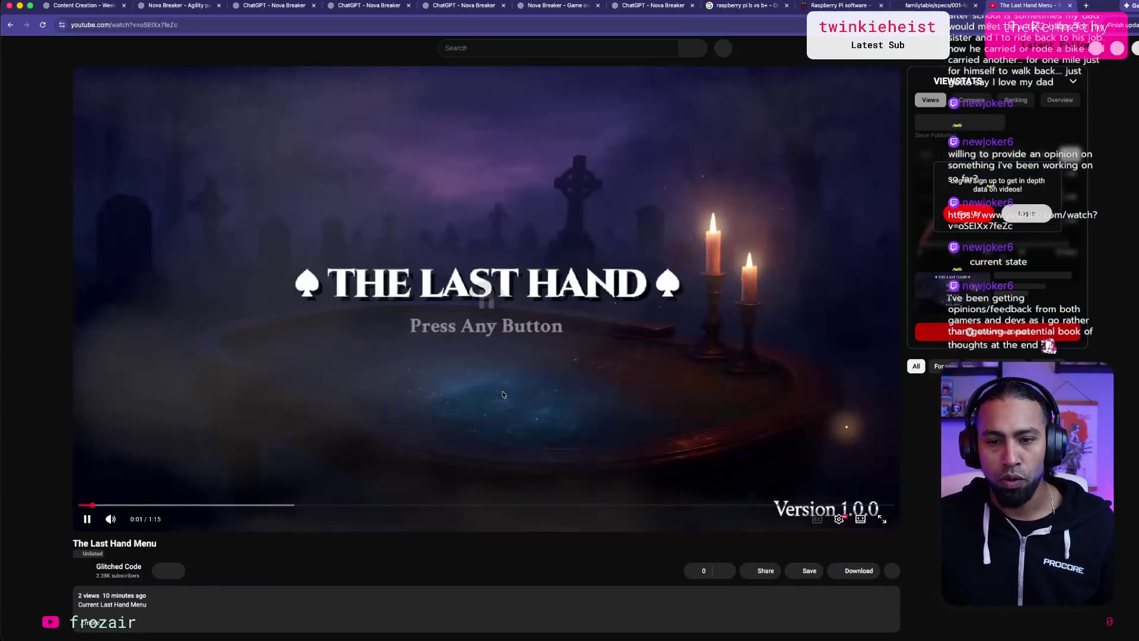
left_click(89, 520)
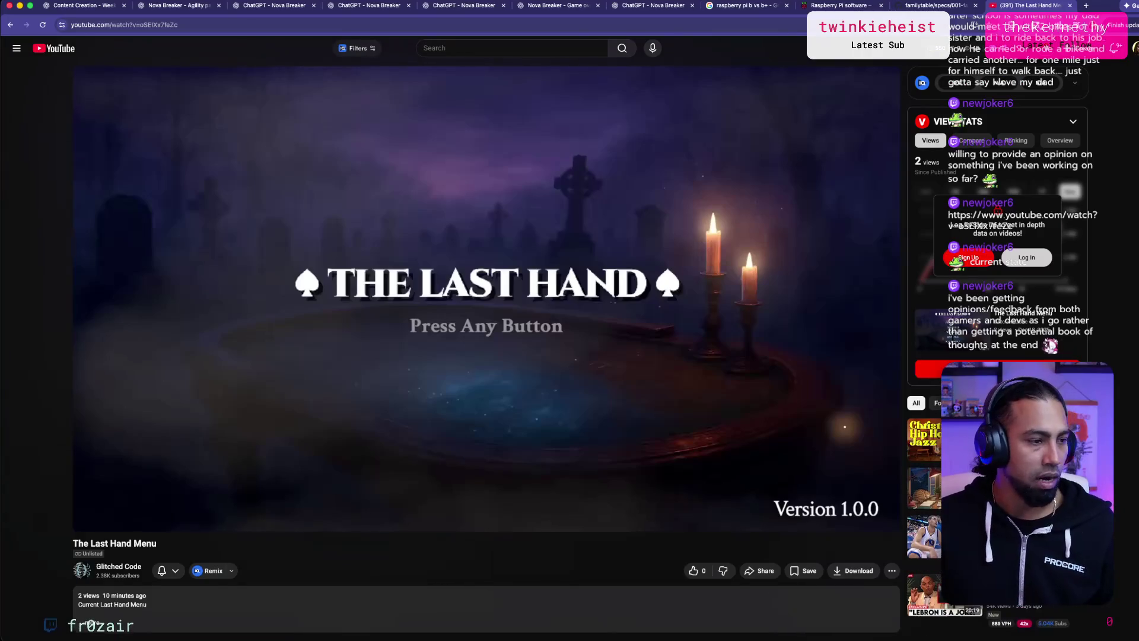
key("super+Tab")
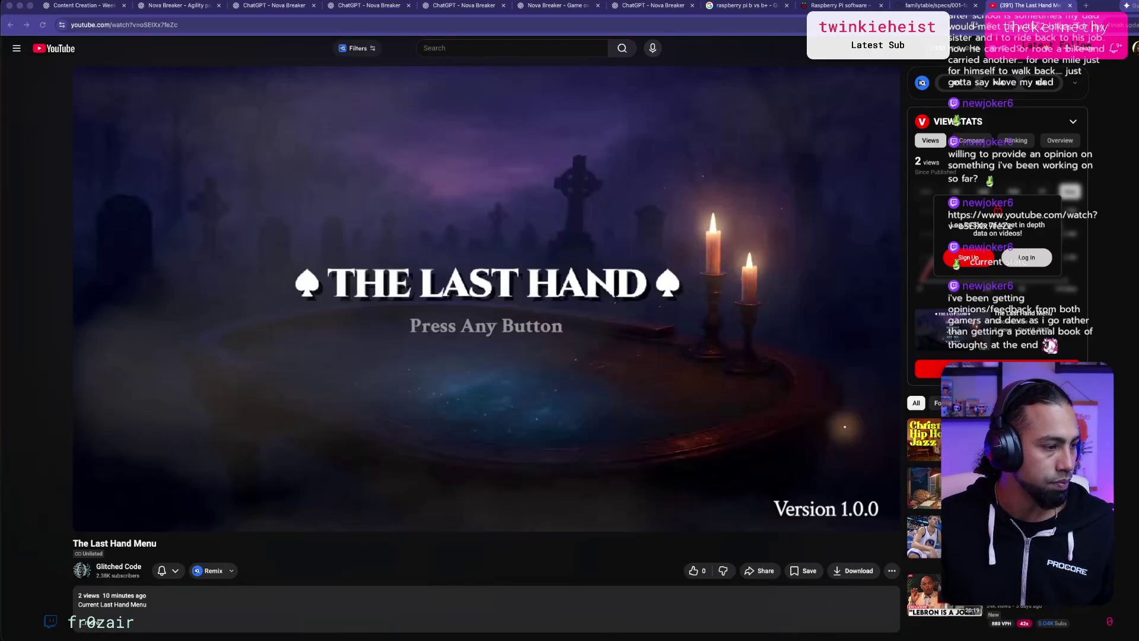
left_click(246, 338)
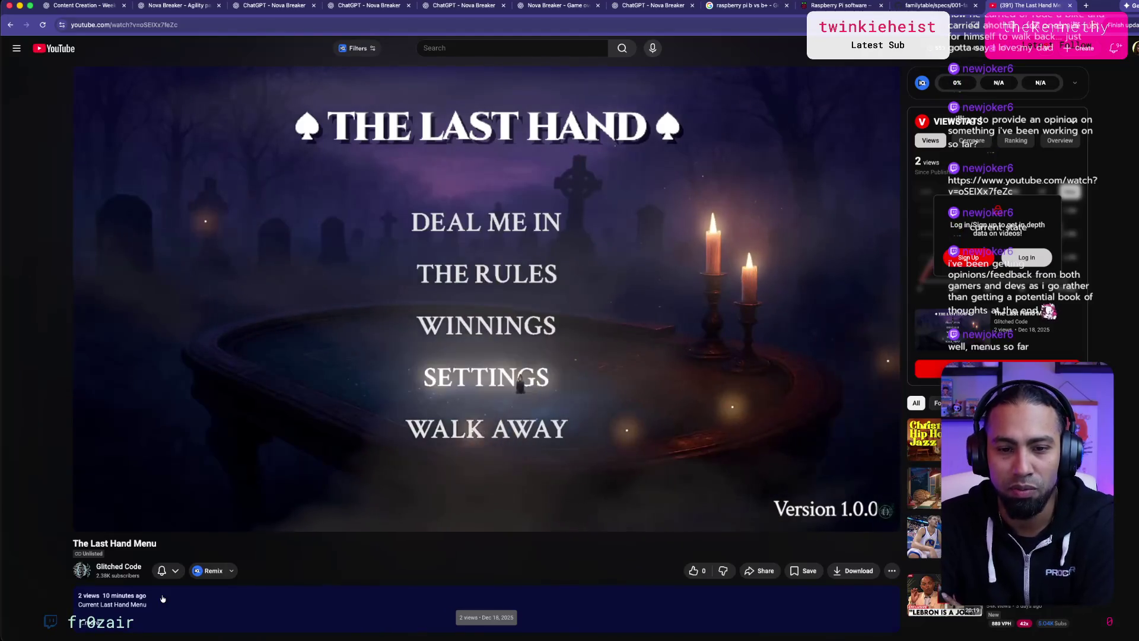
Pause and rewind the video to the card-back screen, replaying the flip to the main menu.
left_click(762, 465)
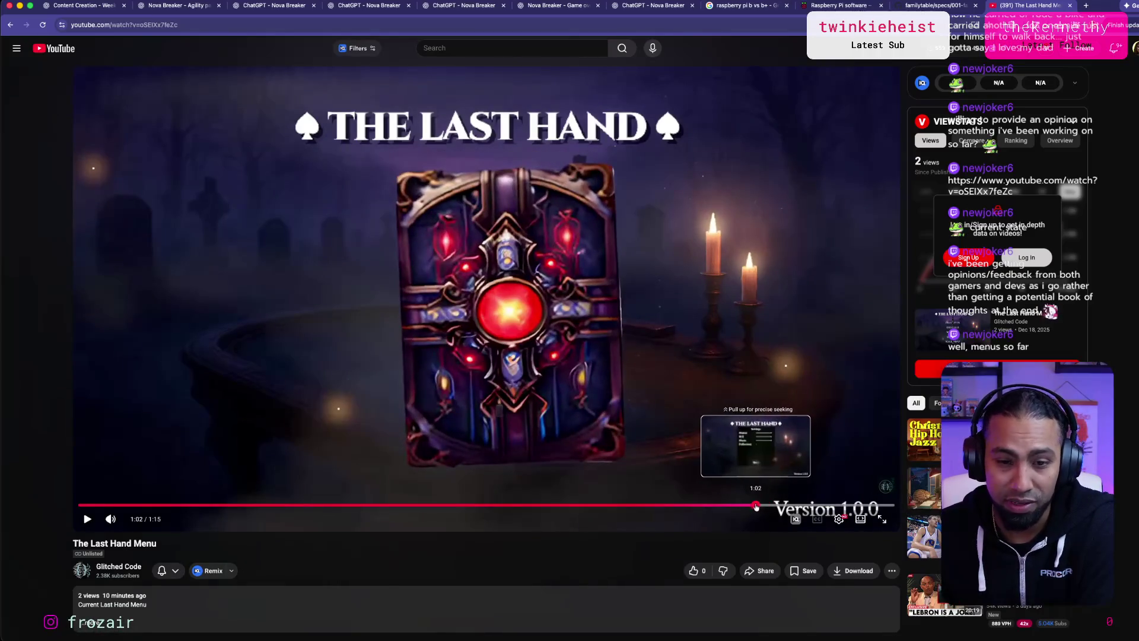
left_click(748, 506)
mouse_move(747, 505)
left_mouse_down()
mouse_move(712, 506)
mouse_move(729, 505)
left_mouse_up()
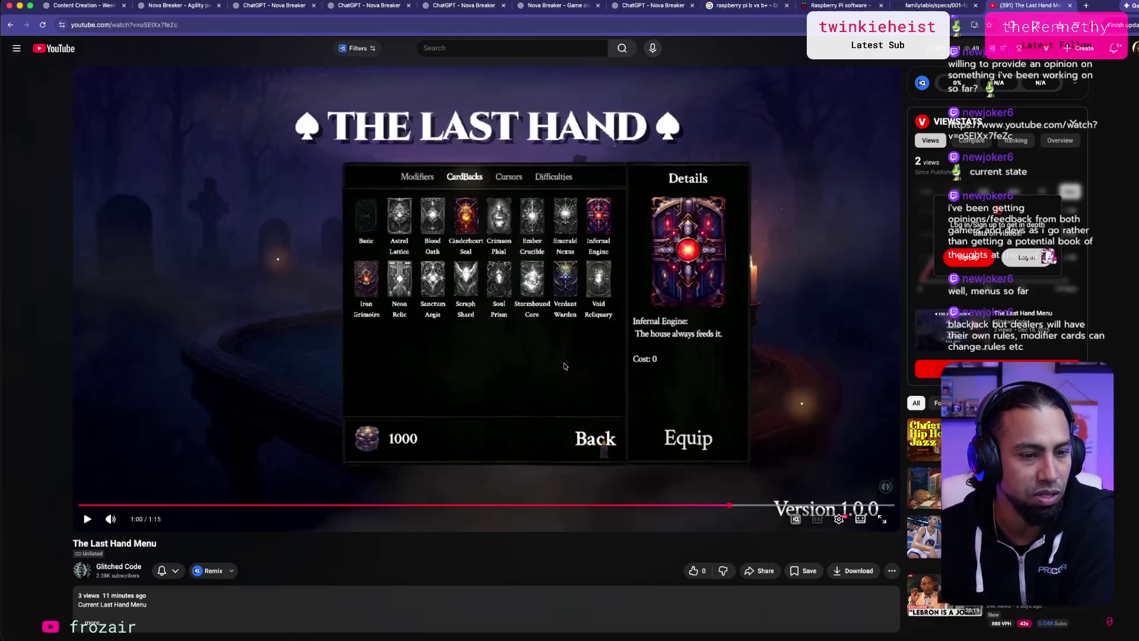
left_click(741, 493)
left_click(733, 480)
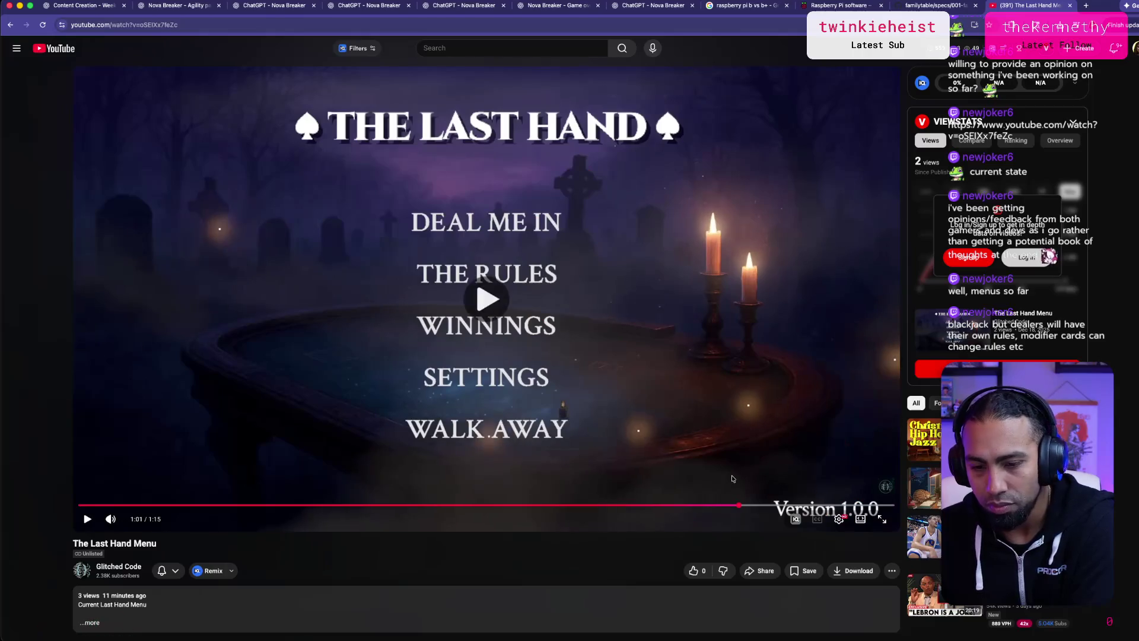
Watch briefly full screen, then exit and step back to the Settings screen at 1:02.
double_click(733, 479)
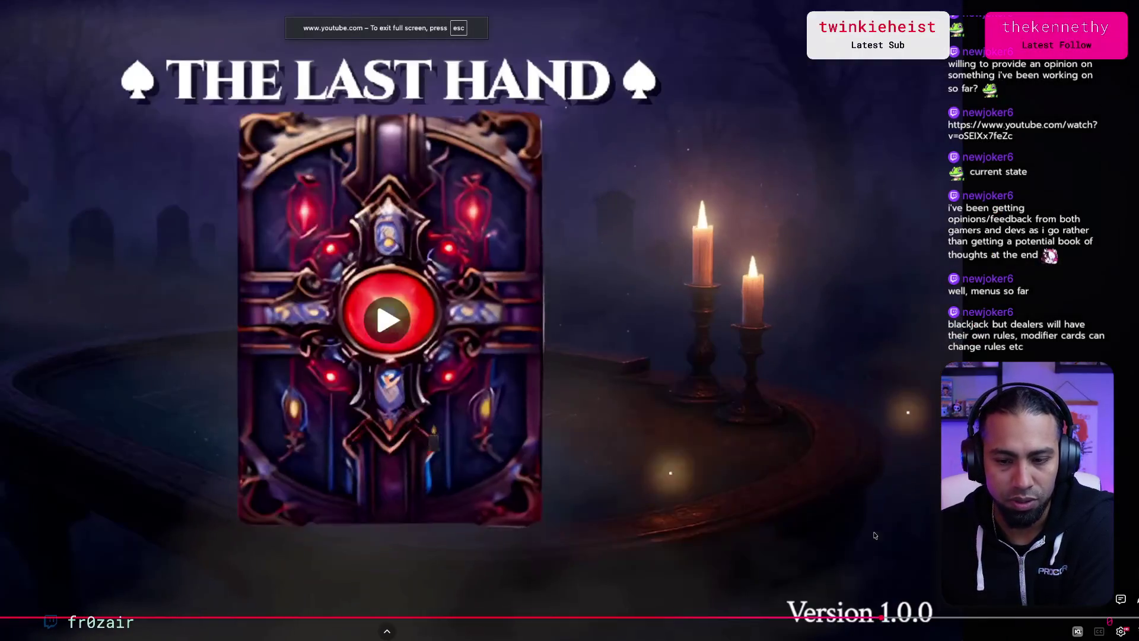
left_click(874, 535)
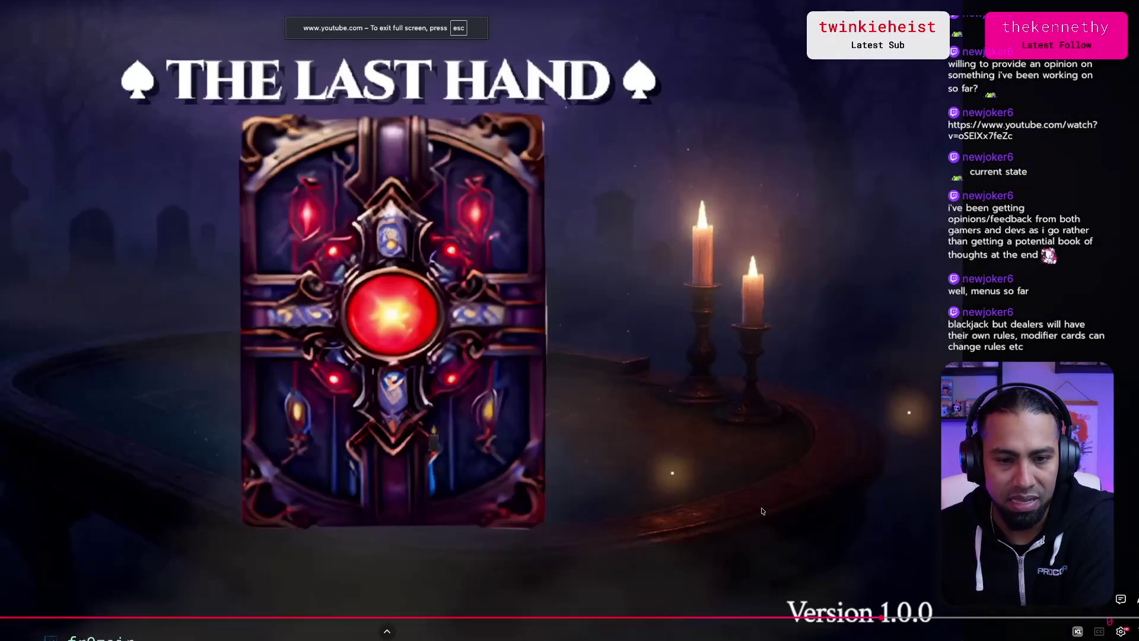
left_click(762, 512)
key("Escape")
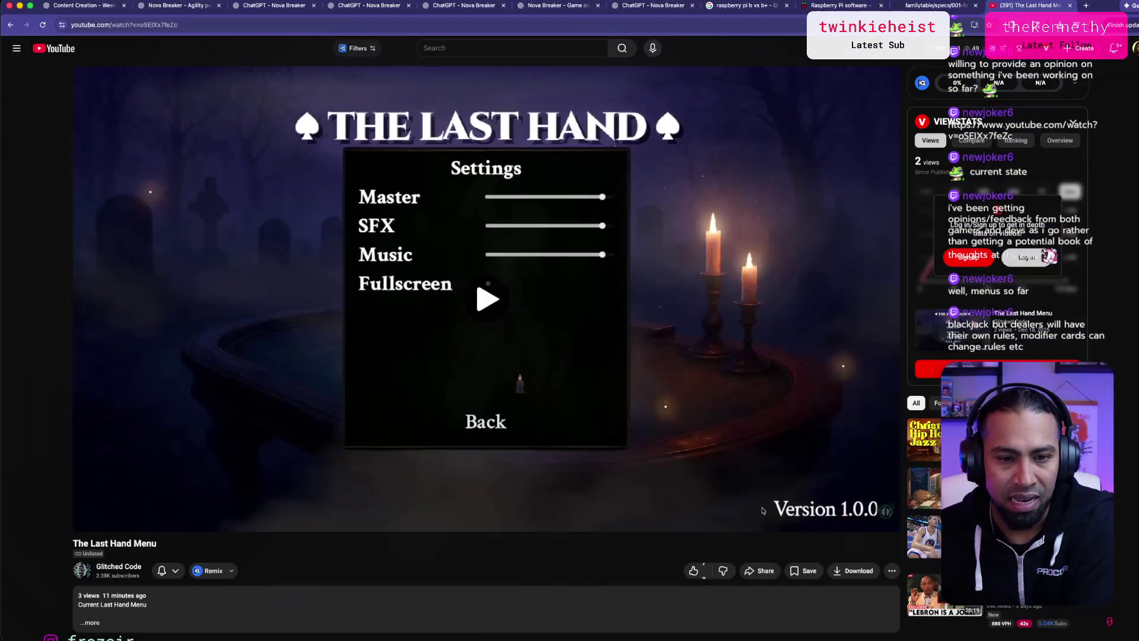
left_click(760, 505)
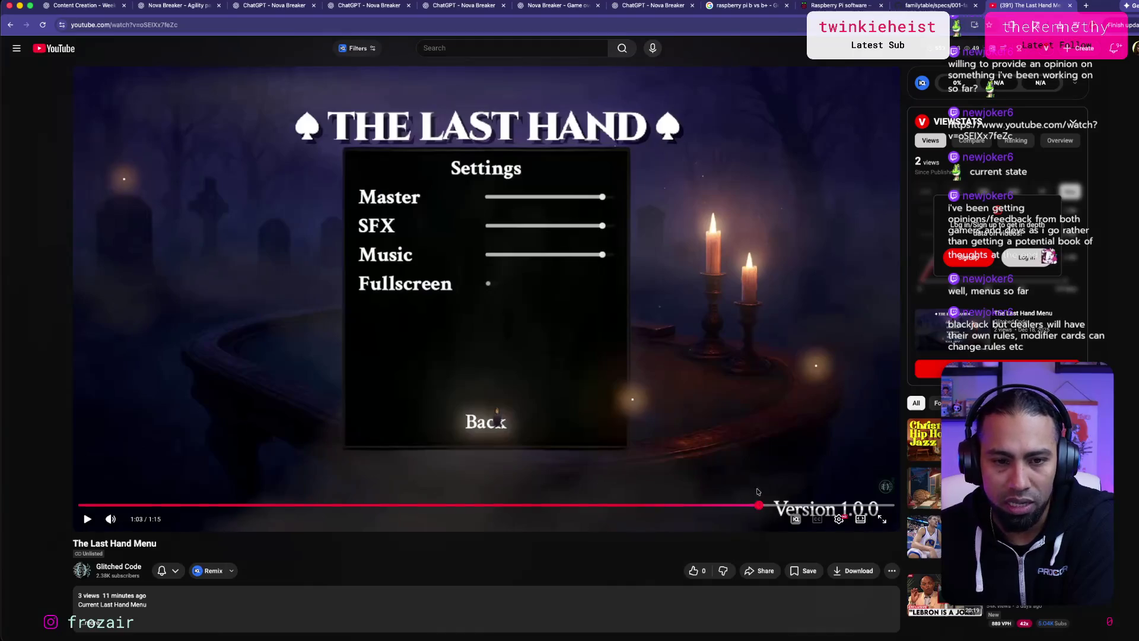
left_click_drag(752, 505, 749, 506)
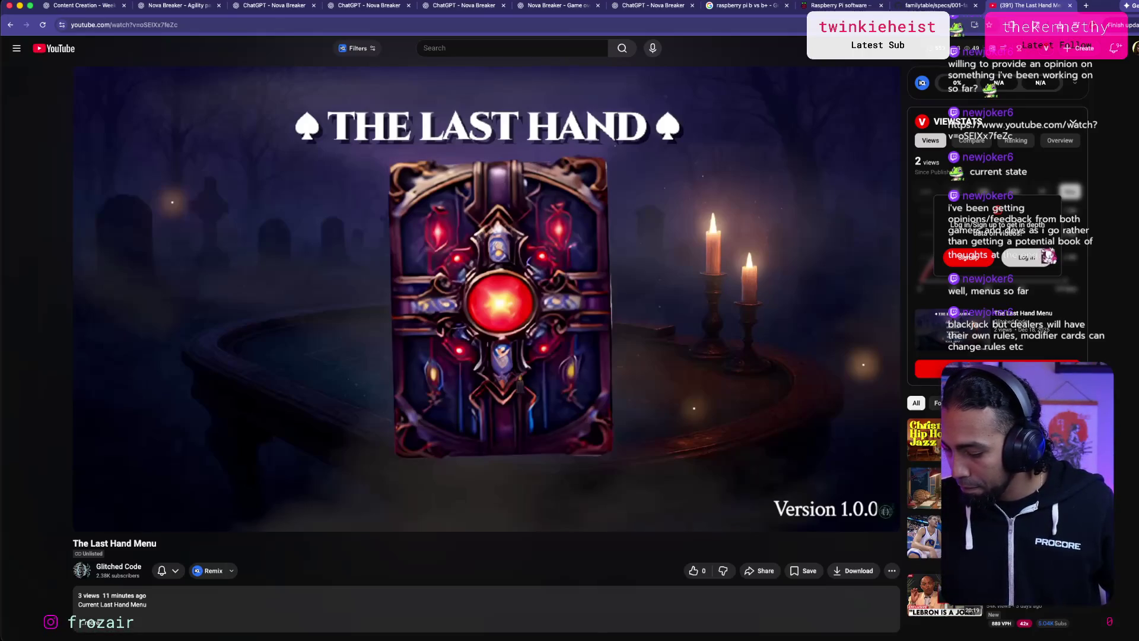
left_click(829, 493)
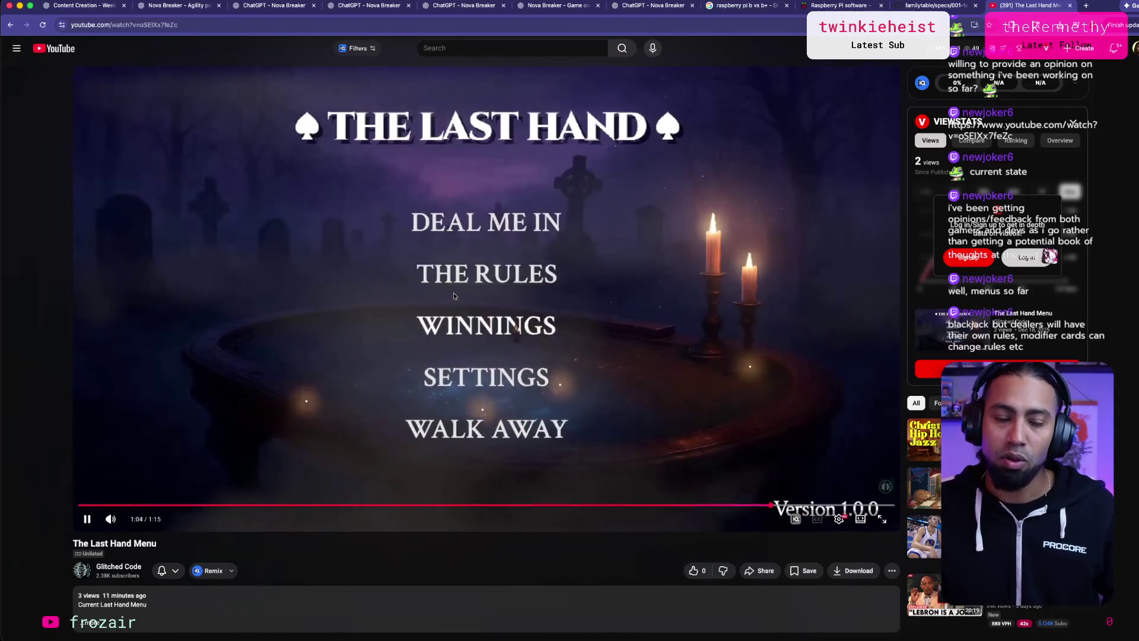
Expand and read the video's full description, then close the YouTube tab.
scroll(203, 413, "down", 3)
left_click(203, 413)
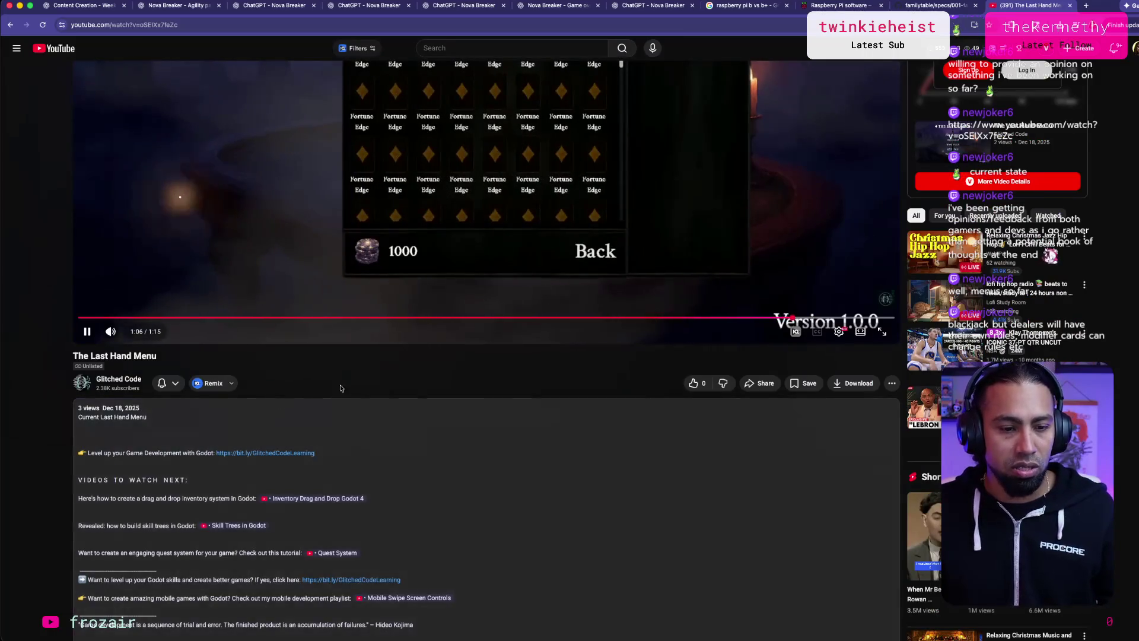
scroll(347, 385, "down", 4)
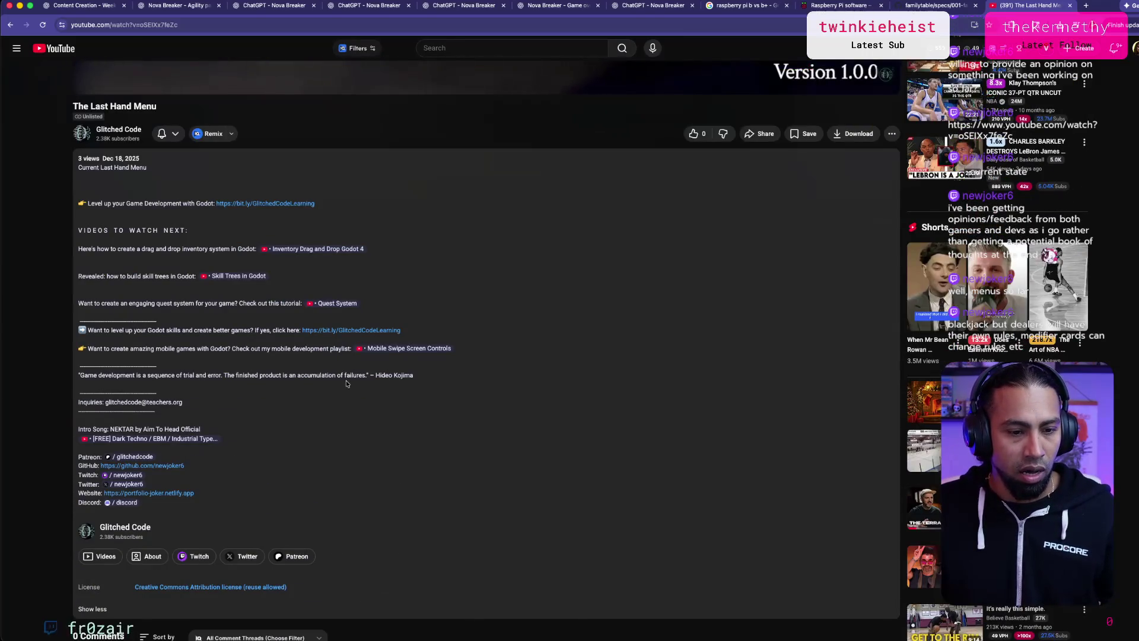
scroll(347, 385, "up", 5)
scroll(347, 384, "up", 2)
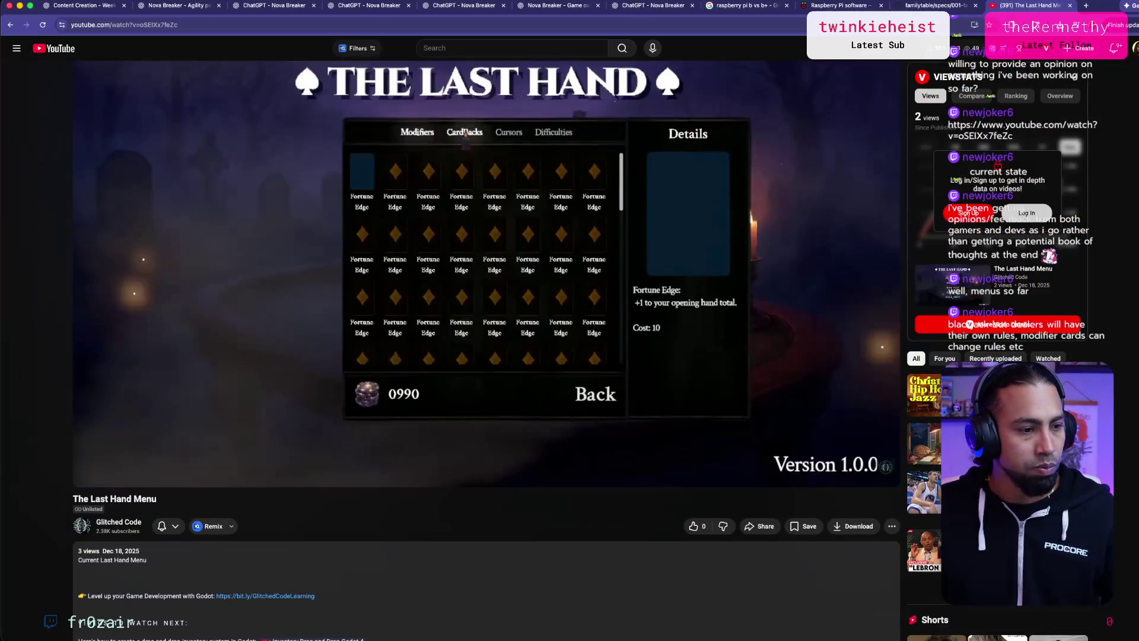
scroll(242, 328, "up", 1)
key("super+w")
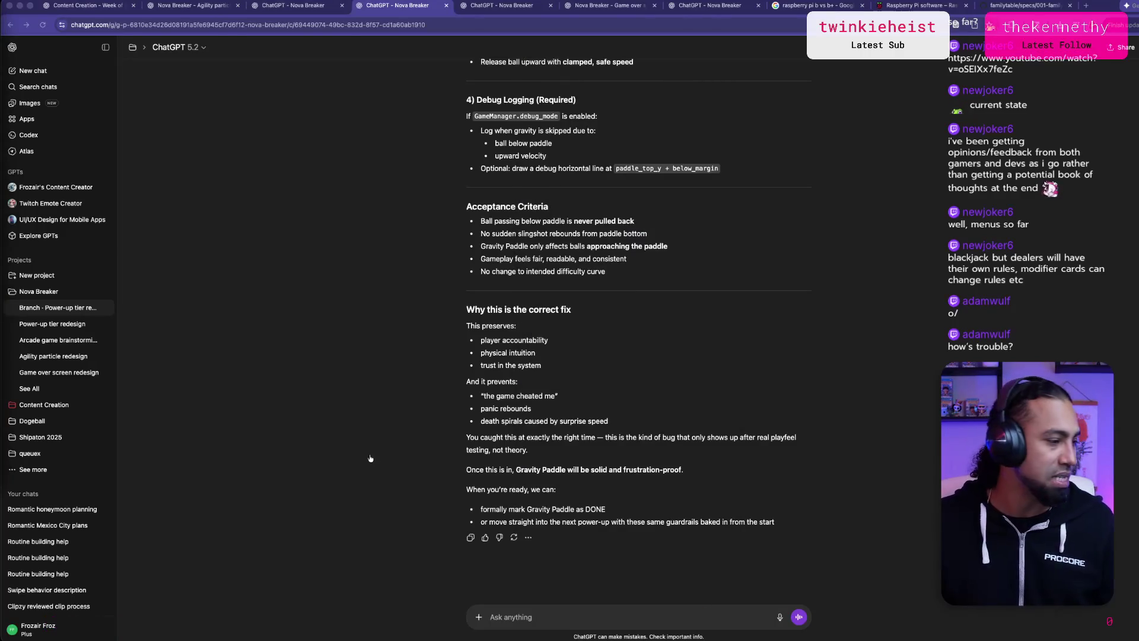
Bring the Godot editor to the front.
key("super+Tab")
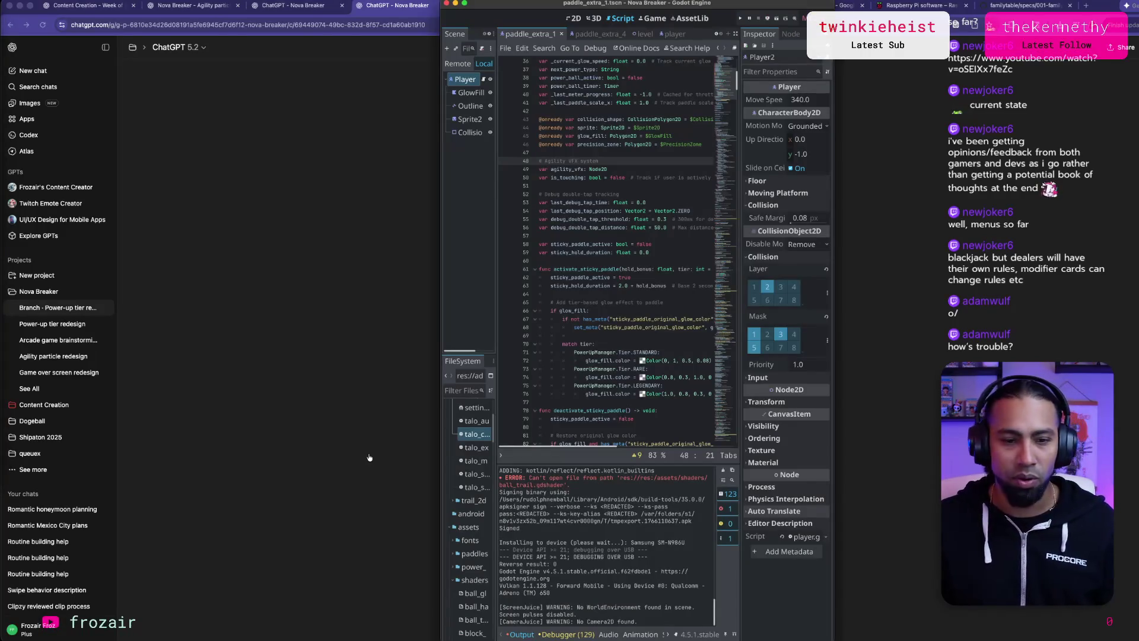
Check the Cursor agent windows, then bring the ChatGPT Nova Breaker conversation forward.
key("super+Tab")
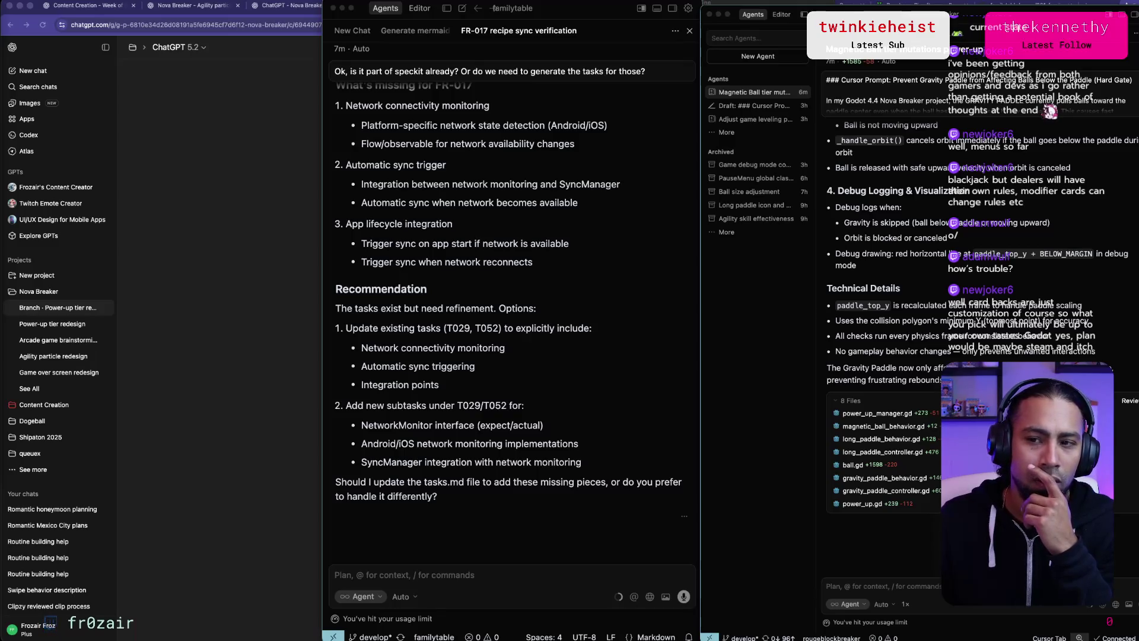
left_click(319, 464)
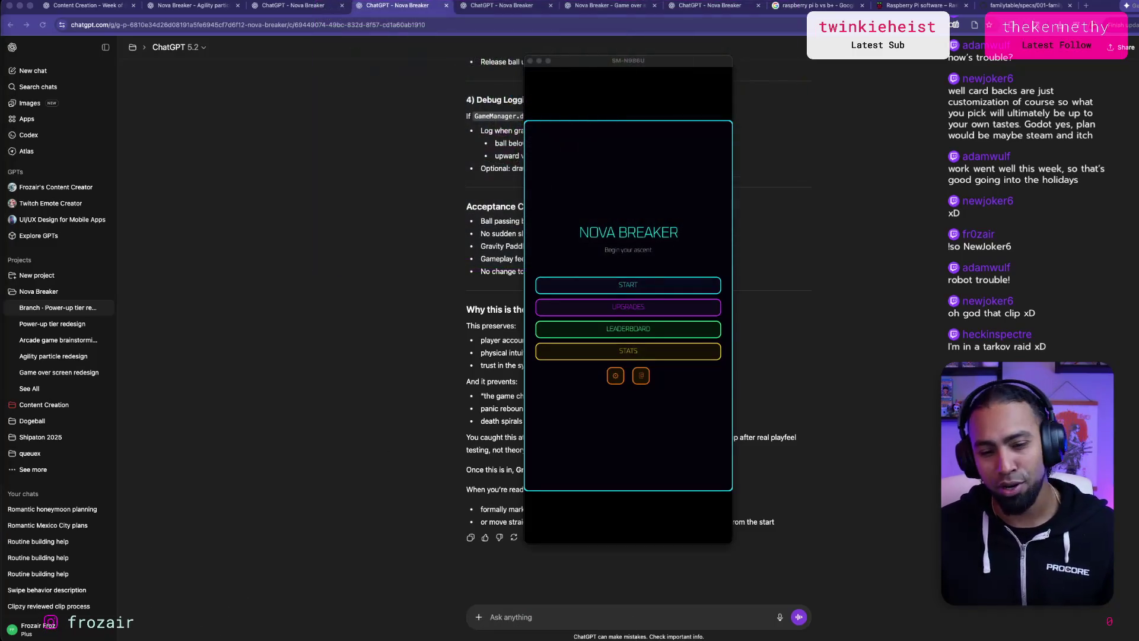
After the scrcpy playtest, check Cursor and return to the ChatGPT Nova Breaker chat.
mouse_move(399, 628)
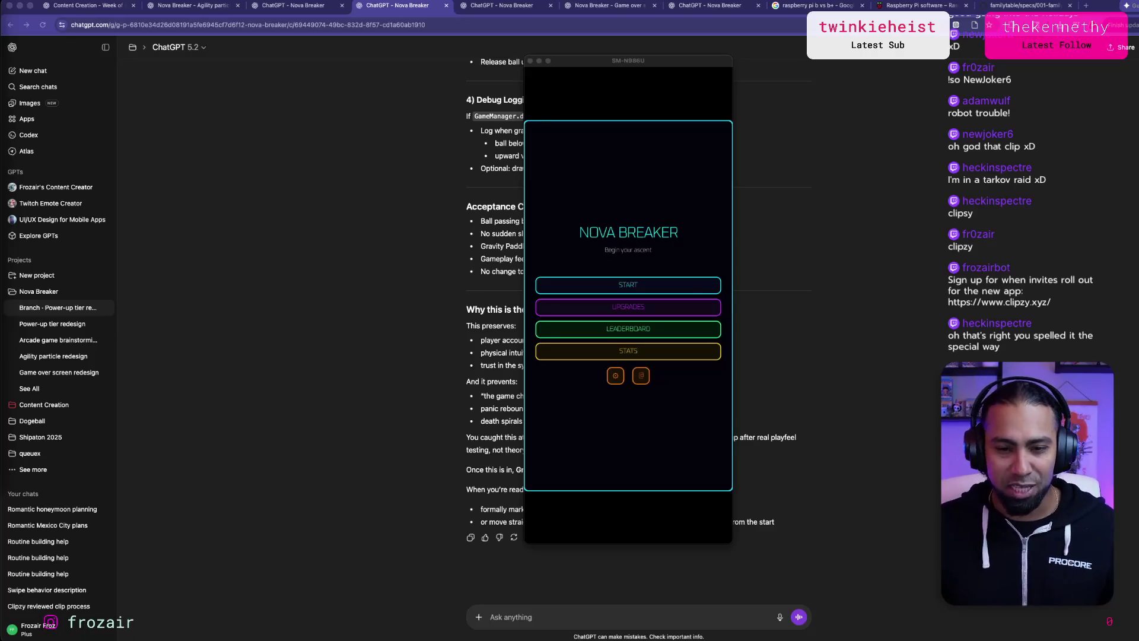
key("super+Tab")
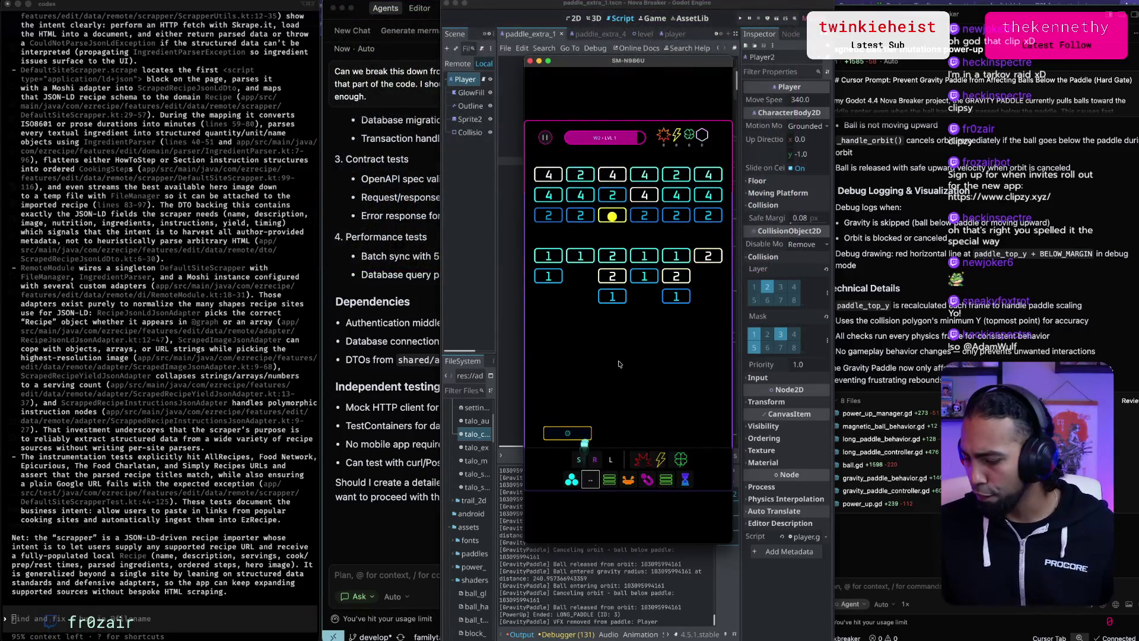
key("super+Tab")
key("super+Tab")
key("super+Tab")
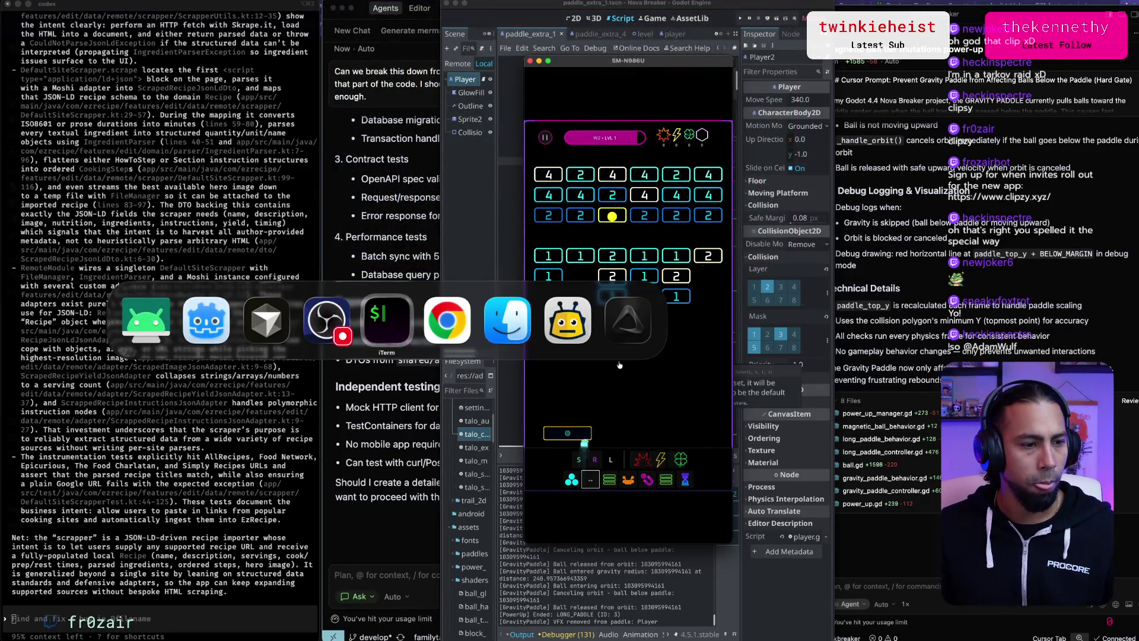
key("super+Tab")
key("super+Tab")
key("super+shift+Tab")
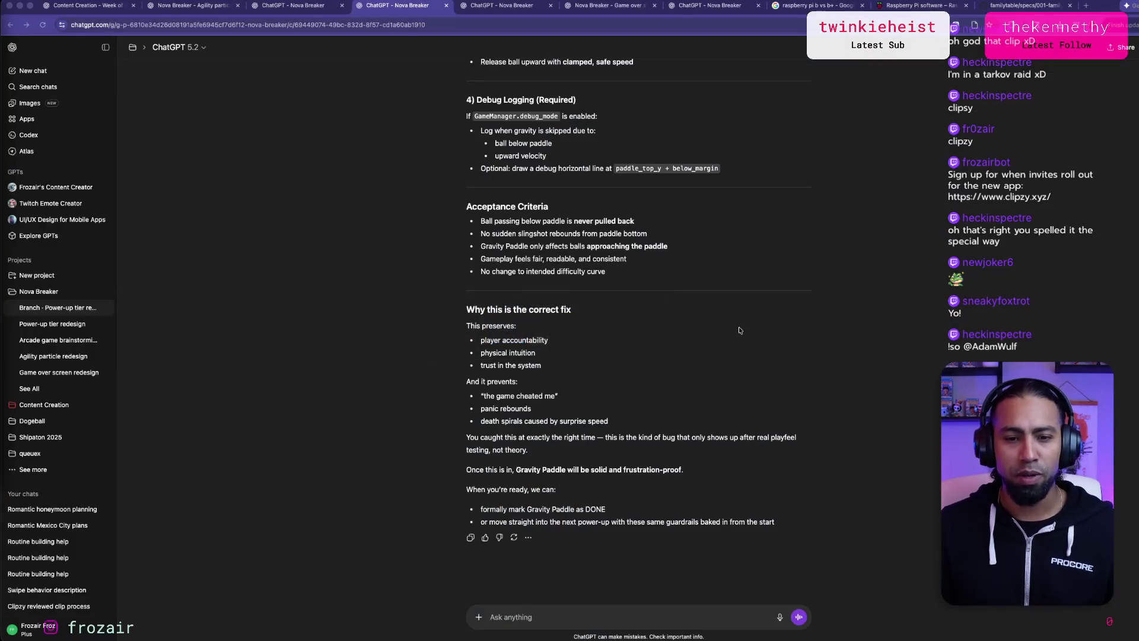
Zoom the chat and select the gravity-paddle fix reply beginning 'You're absolutely right' for Cursor.
key("super+equal")
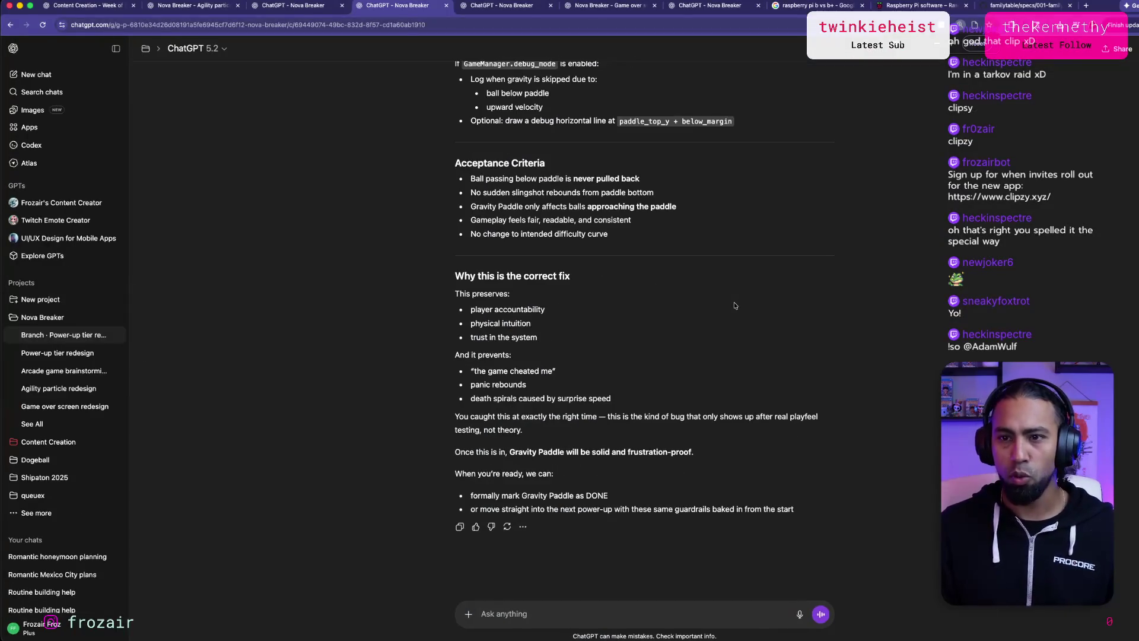
scroll(604, 264, "up", 15)
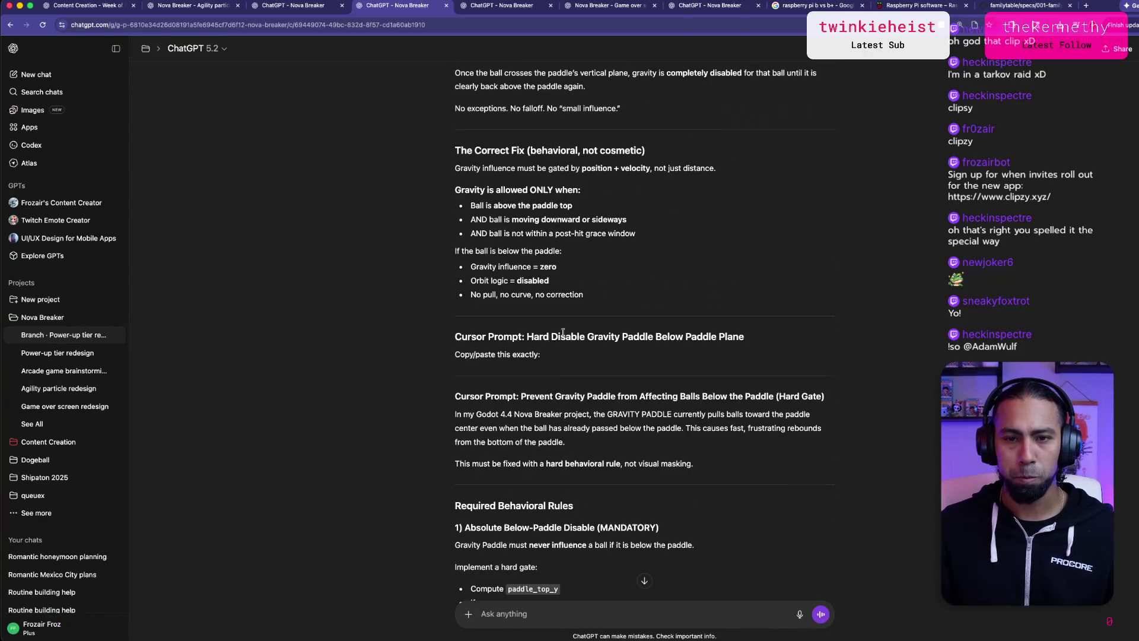
scroll(563, 333, "up", 3)
left_click_drag(584, 254, 681, 254)
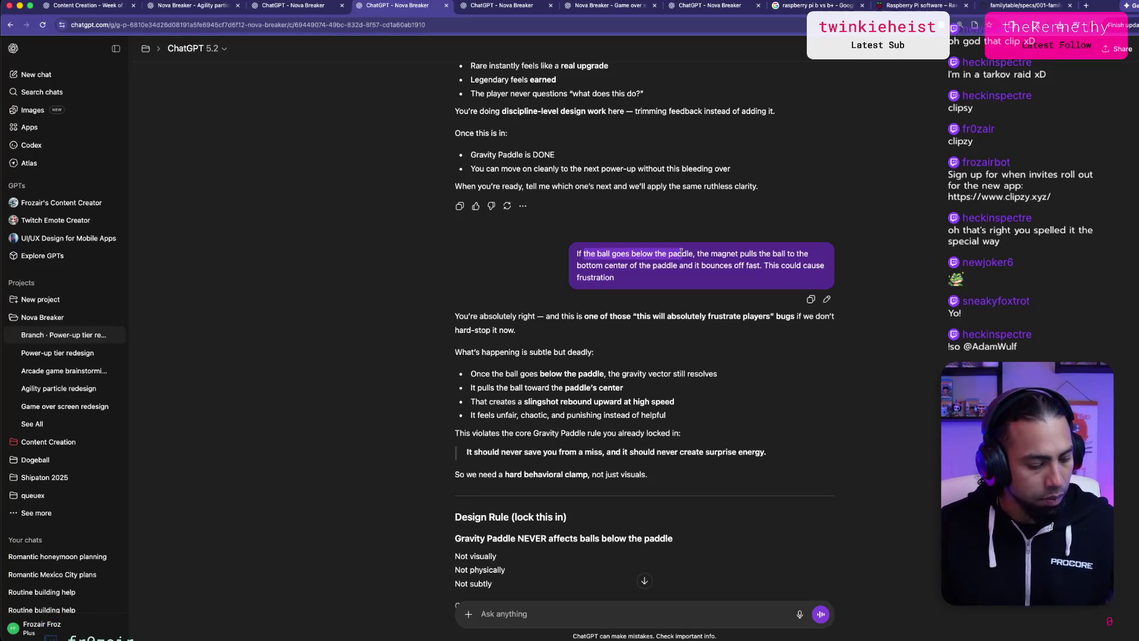
scroll(577, 415, "down", 1)
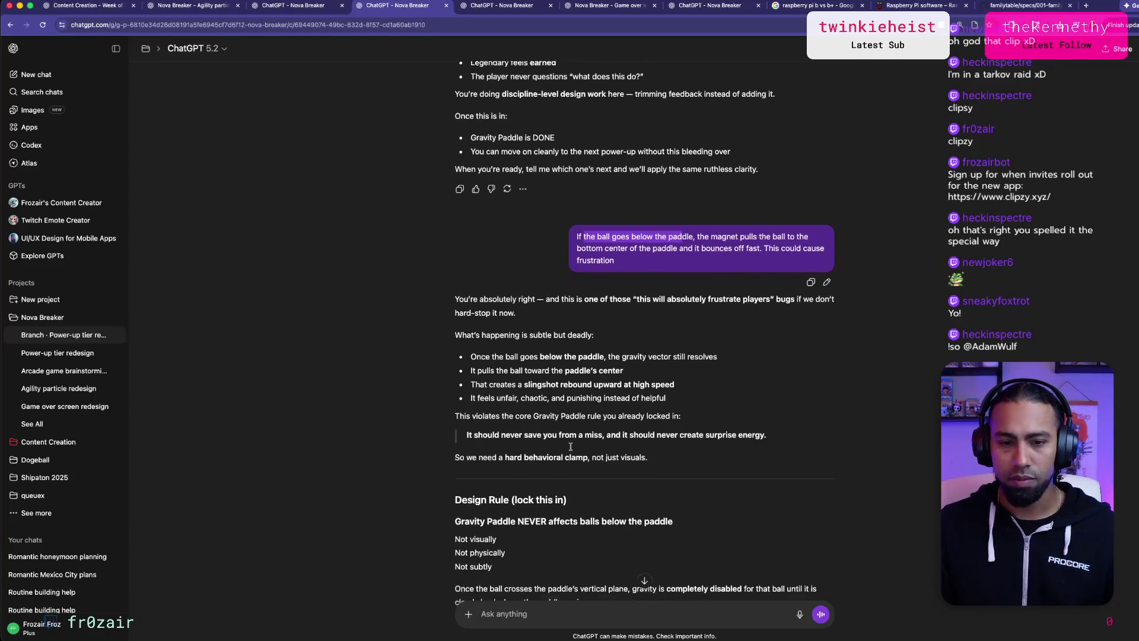
triple_click(700, 285)
scroll(593, 515, "down", 10)
scroll(594, 514, "down", 10)
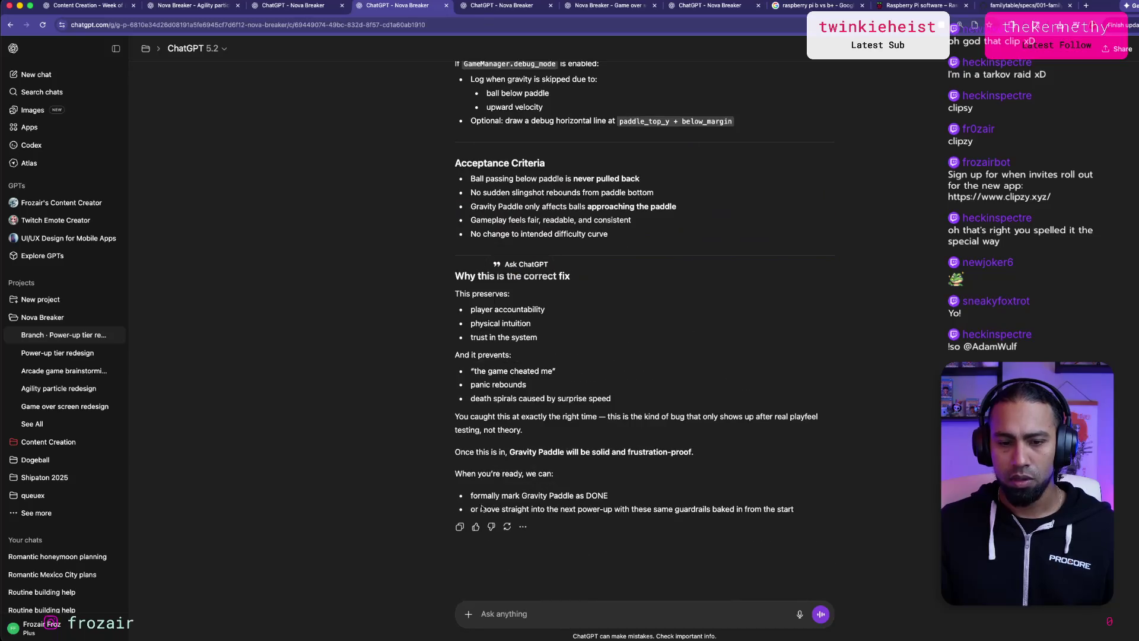
key("super+Tab")
key("Tab")
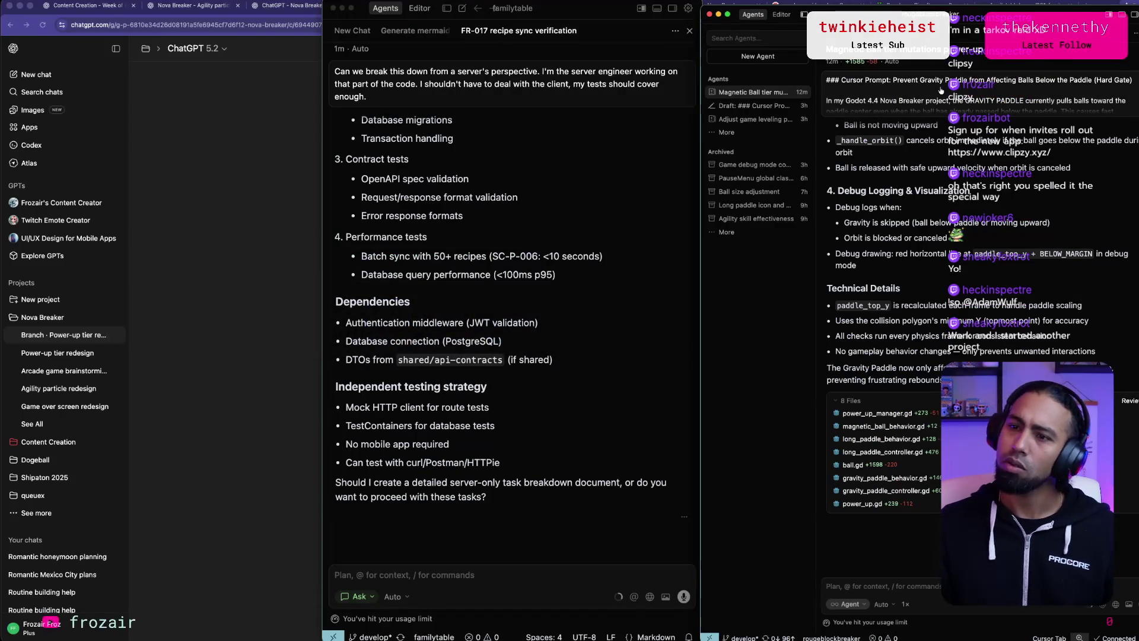
Paste the copied fix reply into the agent input and review its Design Rule section.
key("ctrl+v")
scroll(897, 536, "down", 5)
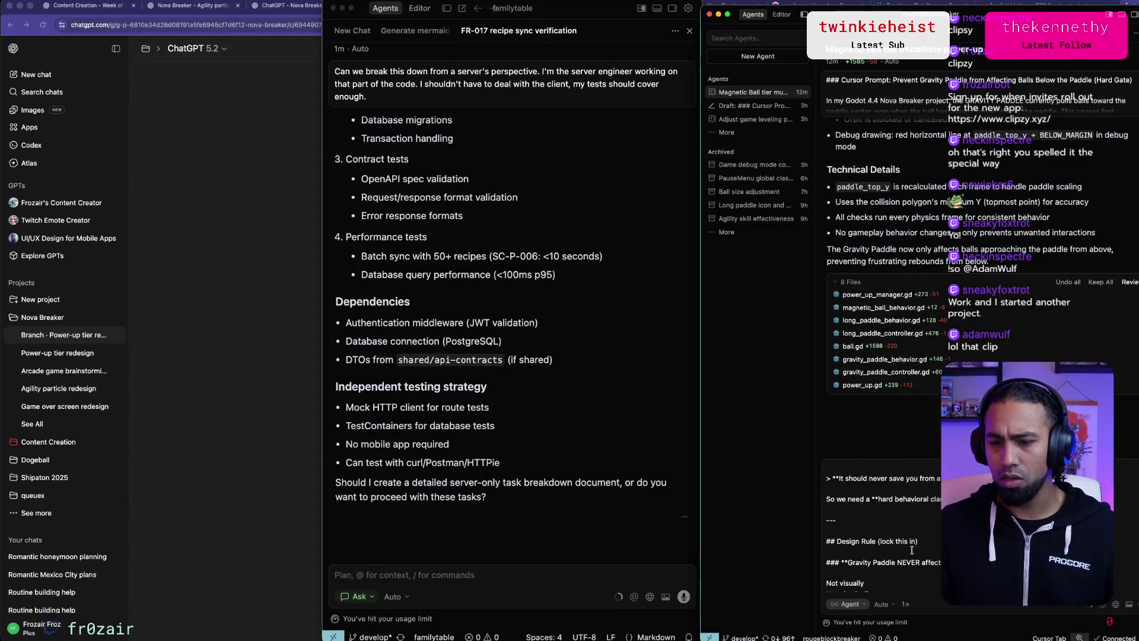
left_click_drag(918, 541, 915, 534)
scroll(914, 532, "down", 5)
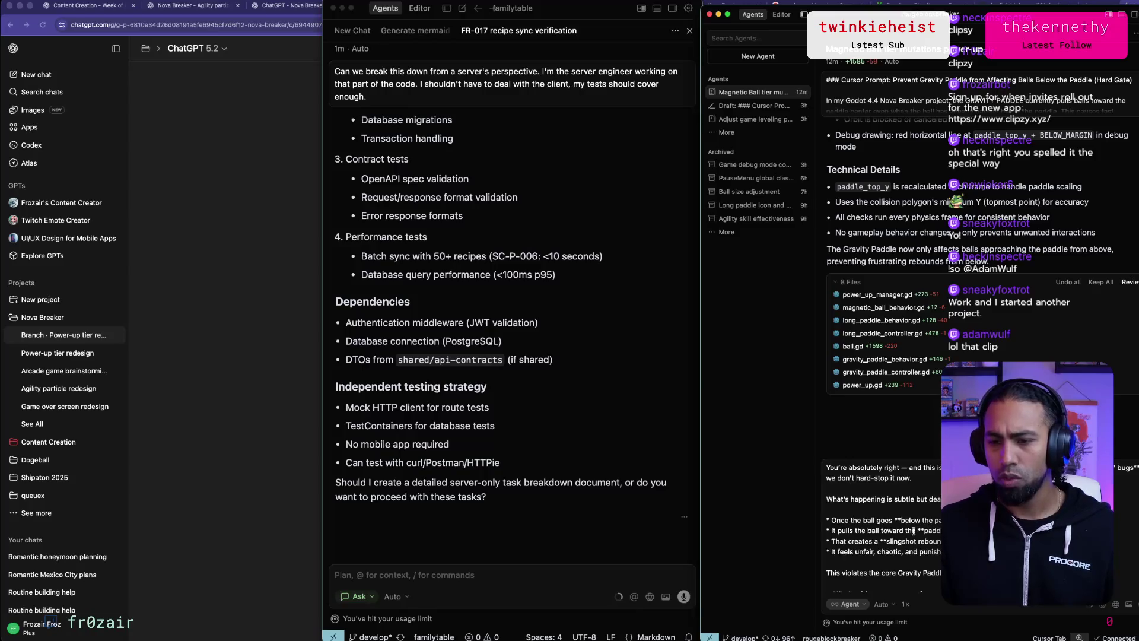
scroll(914, 532, "up", 10)
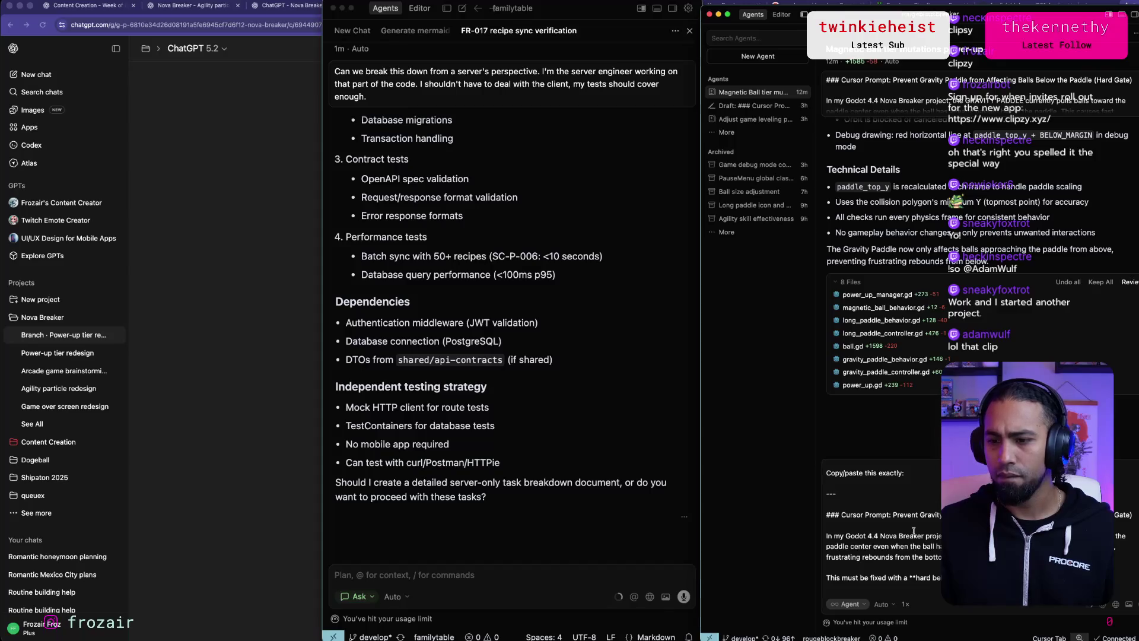
Cut the whole drafted prompt out of the agent input, leaving it empty, and return to Chrome.
key("ctrl+a")
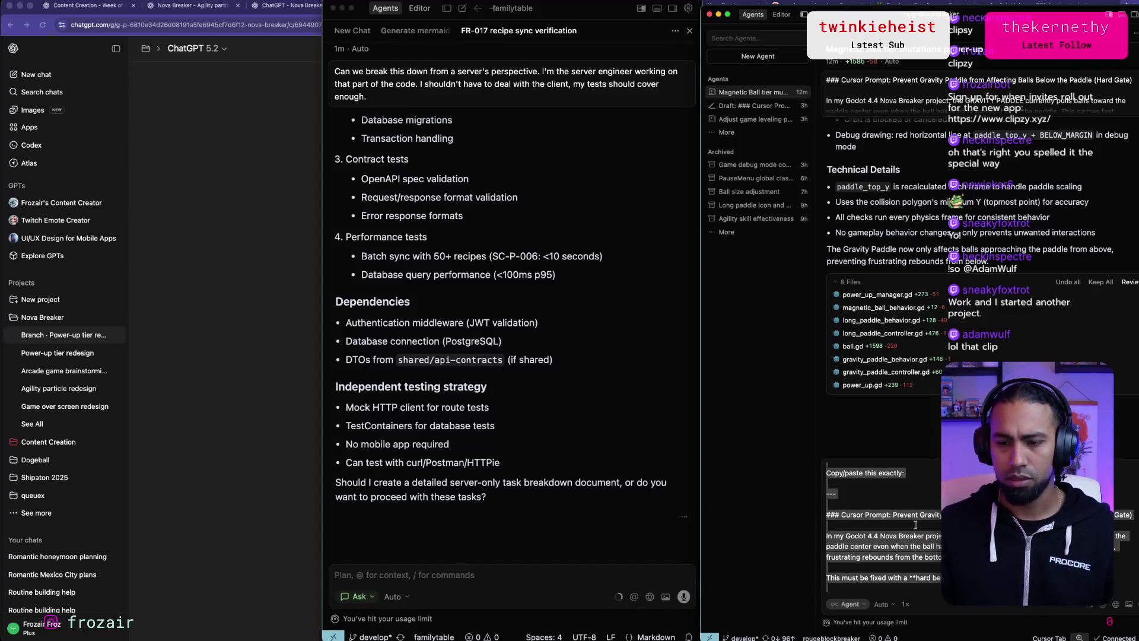
key("super+x")
key("super+Tab")
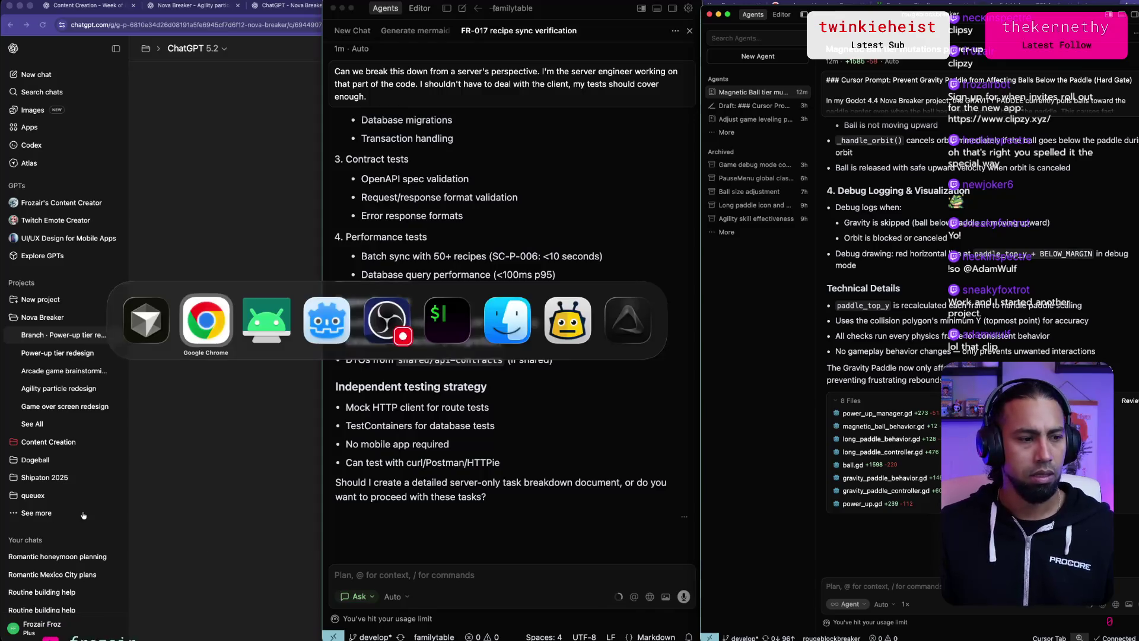
key("super+Tab")
key("super+shift+Tab")
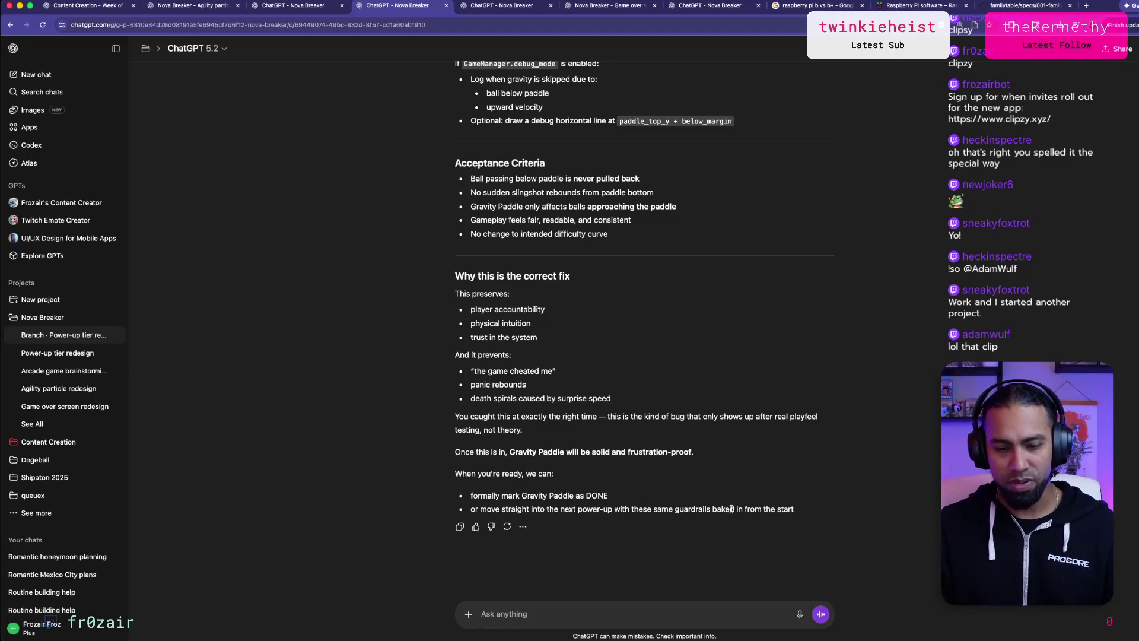
Tell ChatGPT gravity should act only from the paddle's sides and top, not the bottom, and remove the standard tier circle.
type("Ok i think the pro")
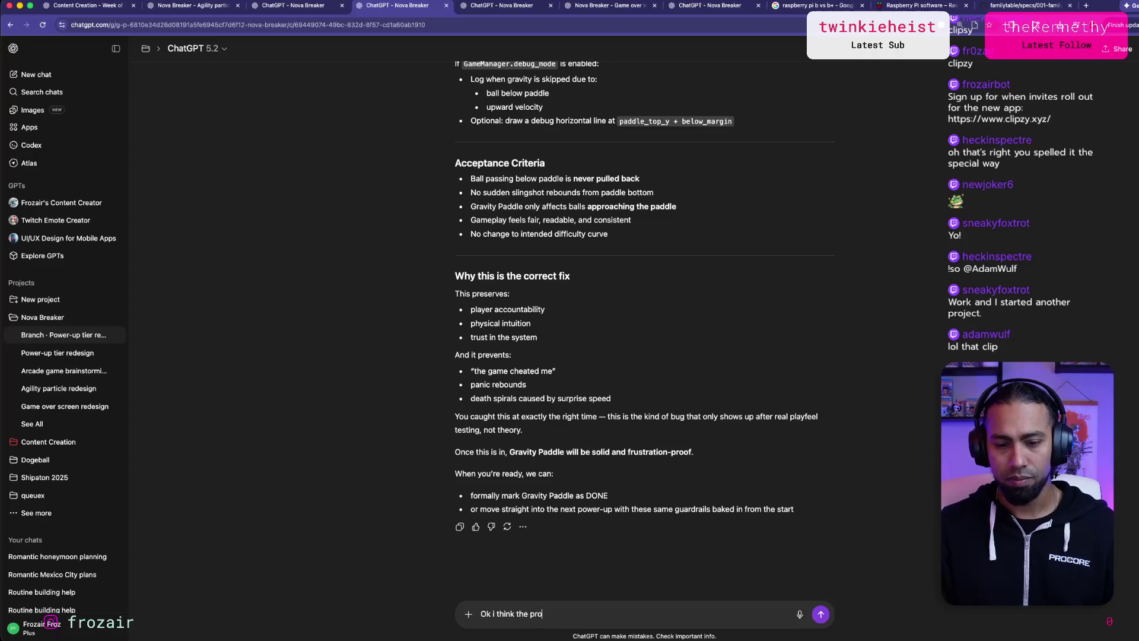
type(" we're allowing the bottom side o")
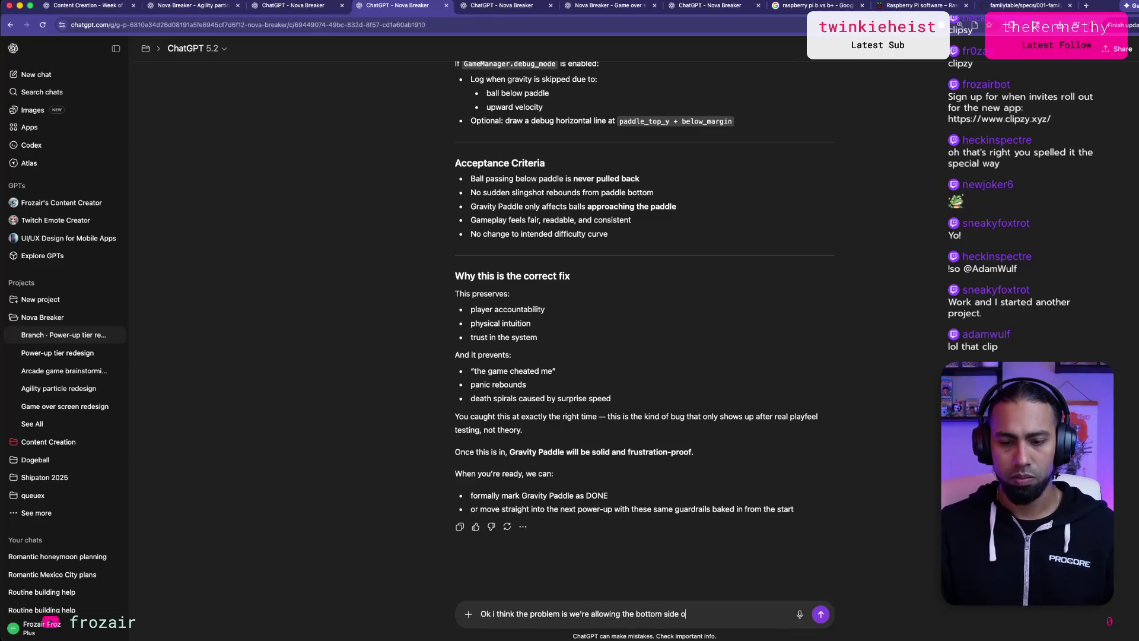
type("to p")
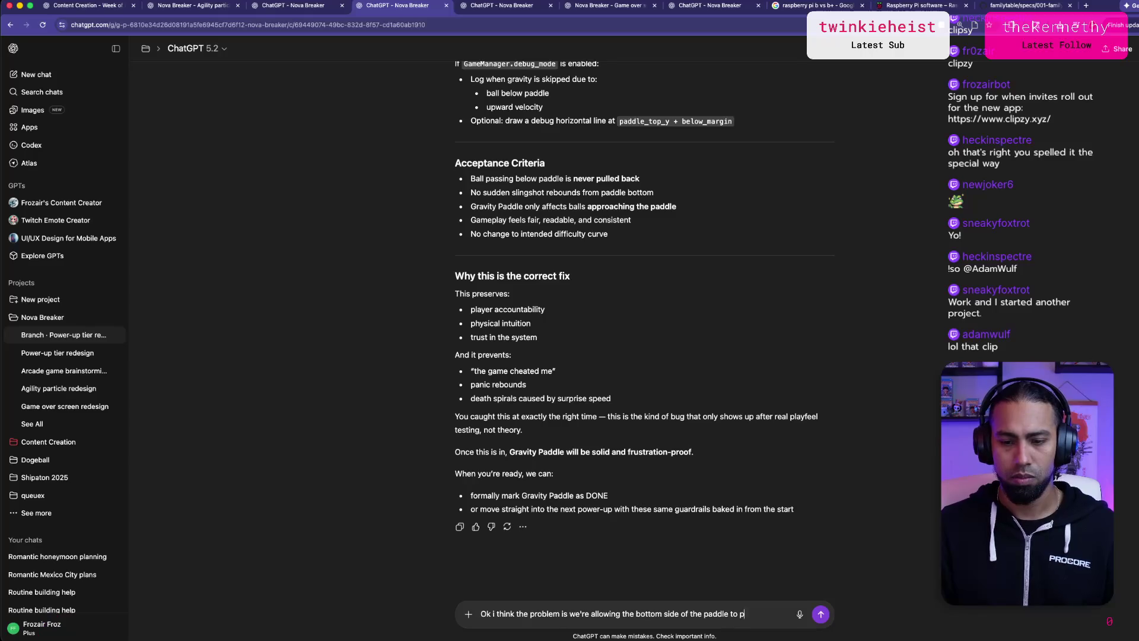
type("the gravi")
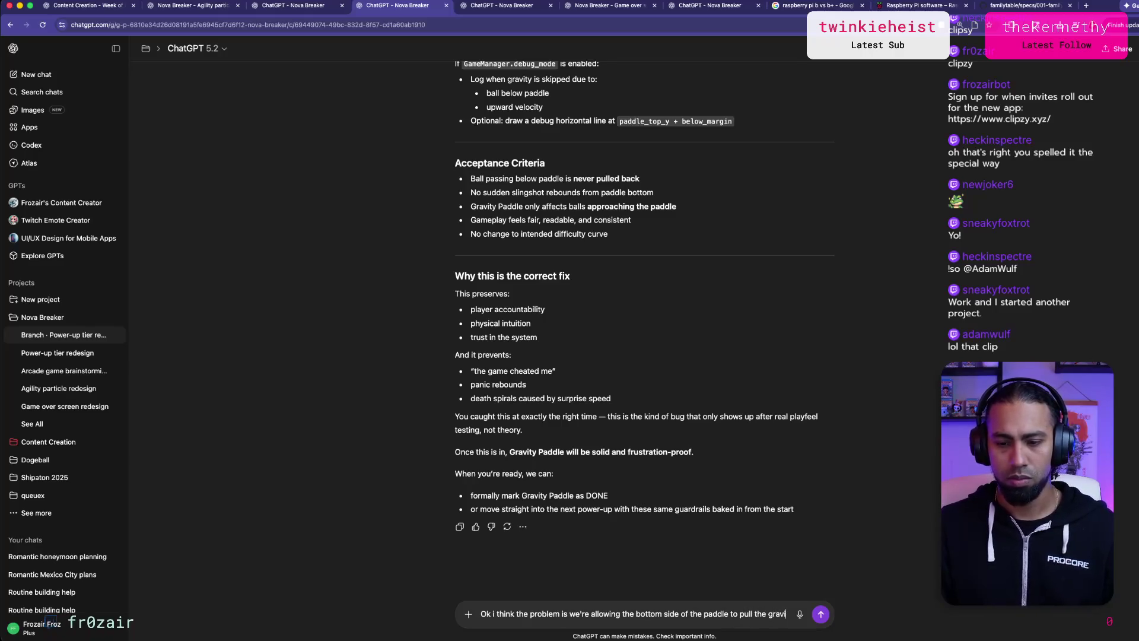
type("ty. We should o")
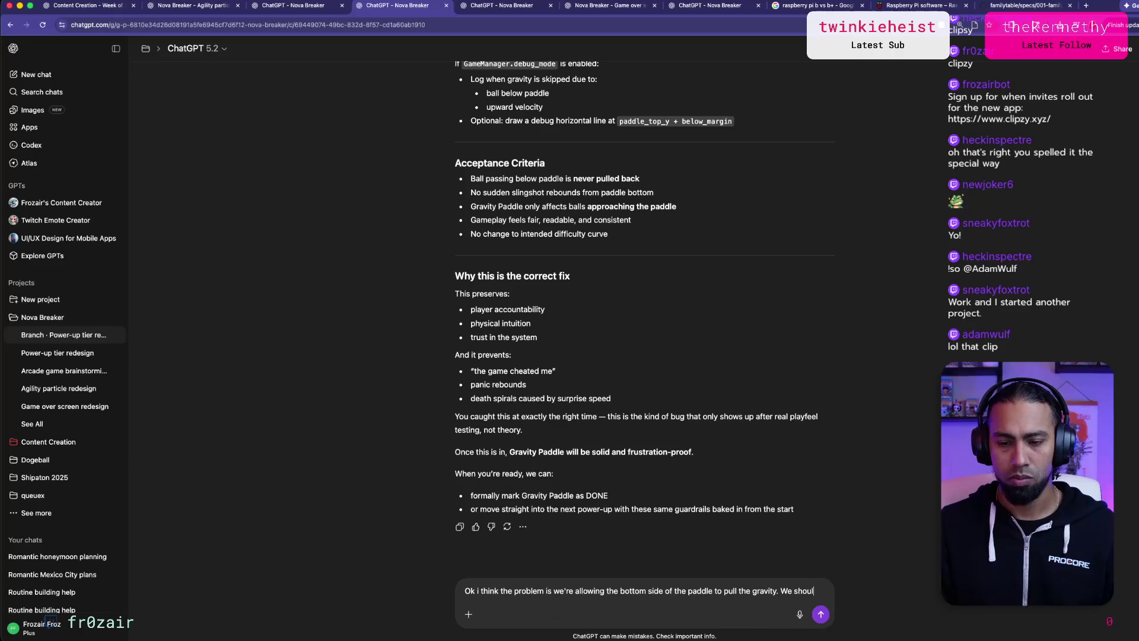
type("nly apply it from the left s")
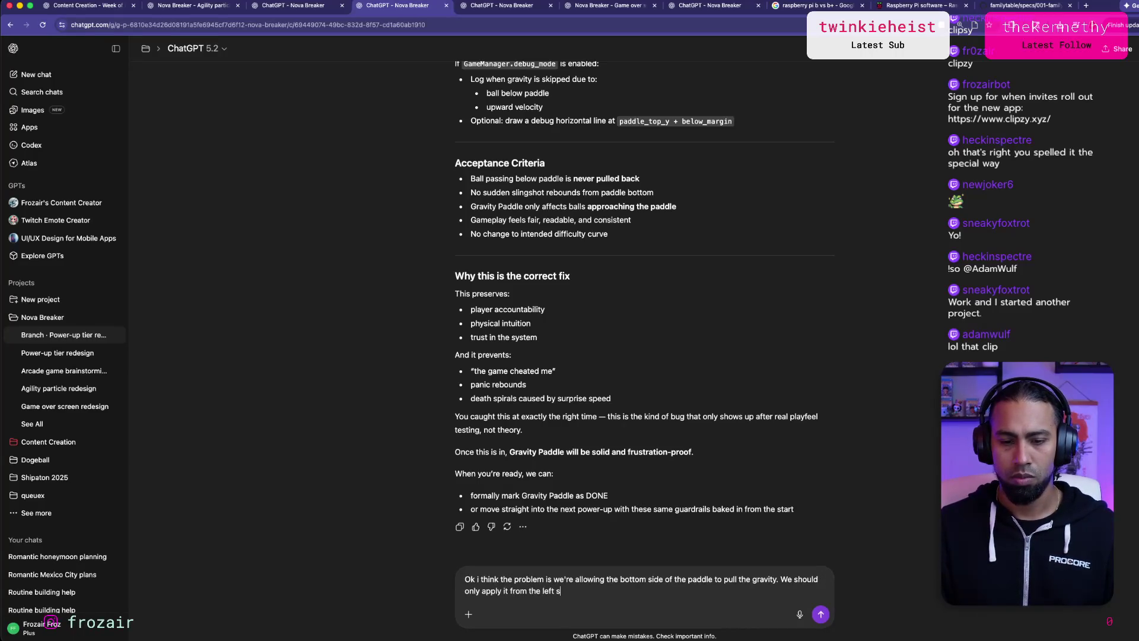
type("ide and top ")
type("side of the ")
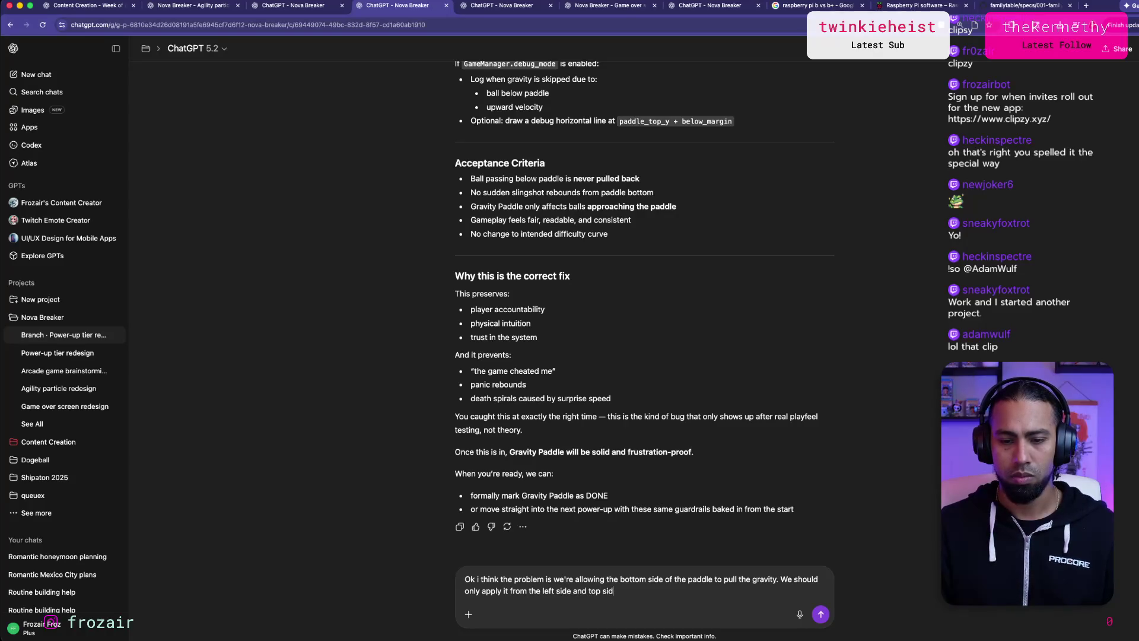
type("paddle")
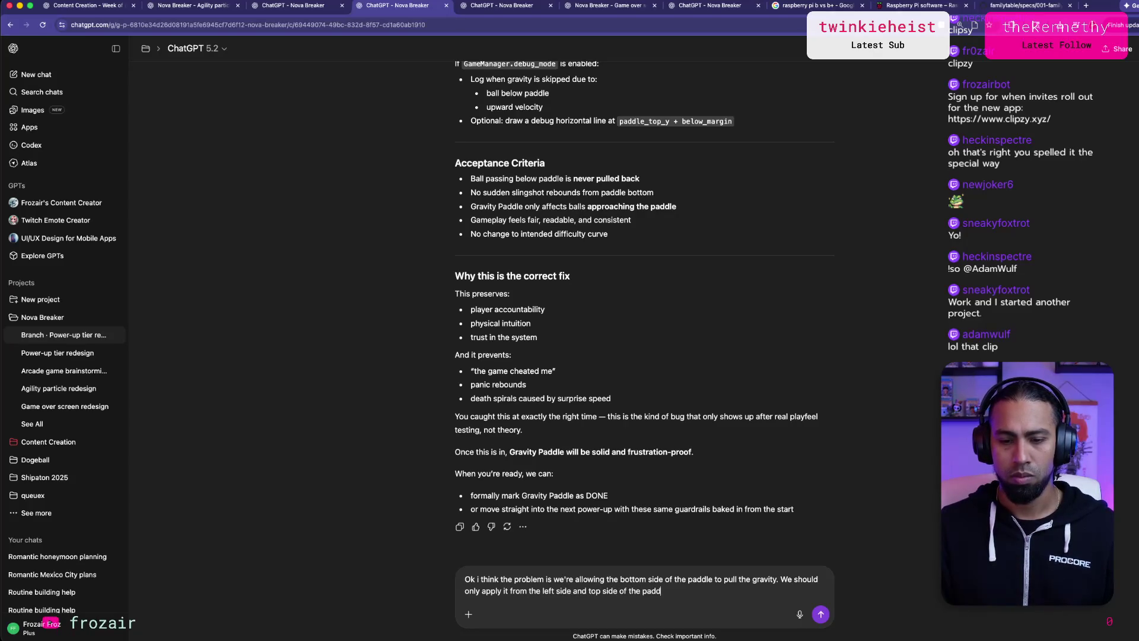
double_click(545, 592)
key("BackSpace")
type("side")
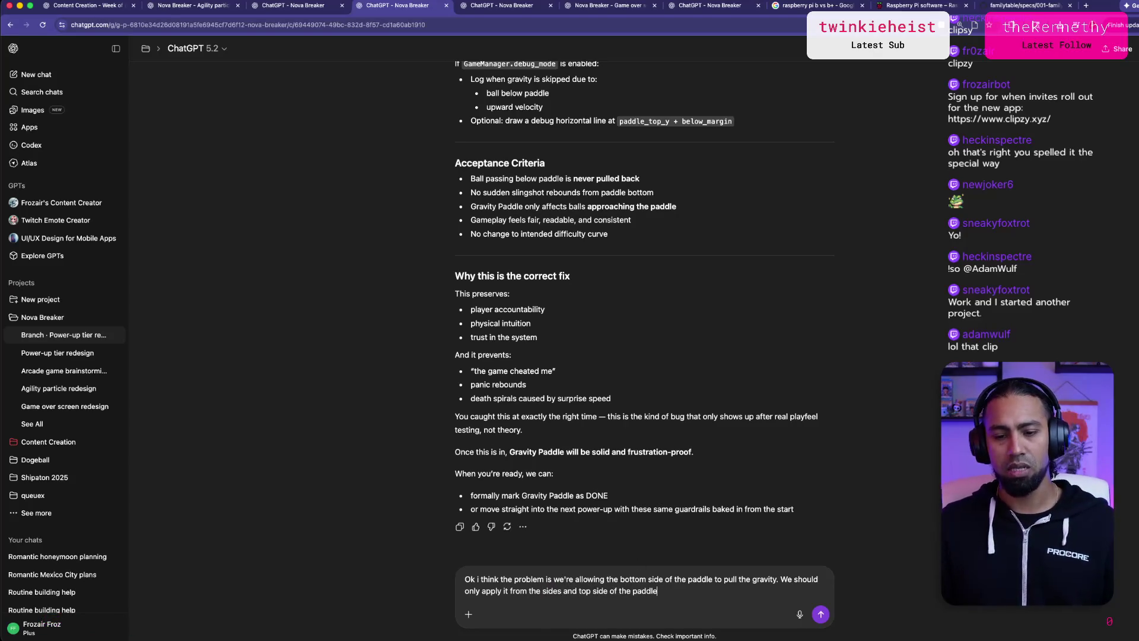
type(" of the paddle NOT from the bottom. ")
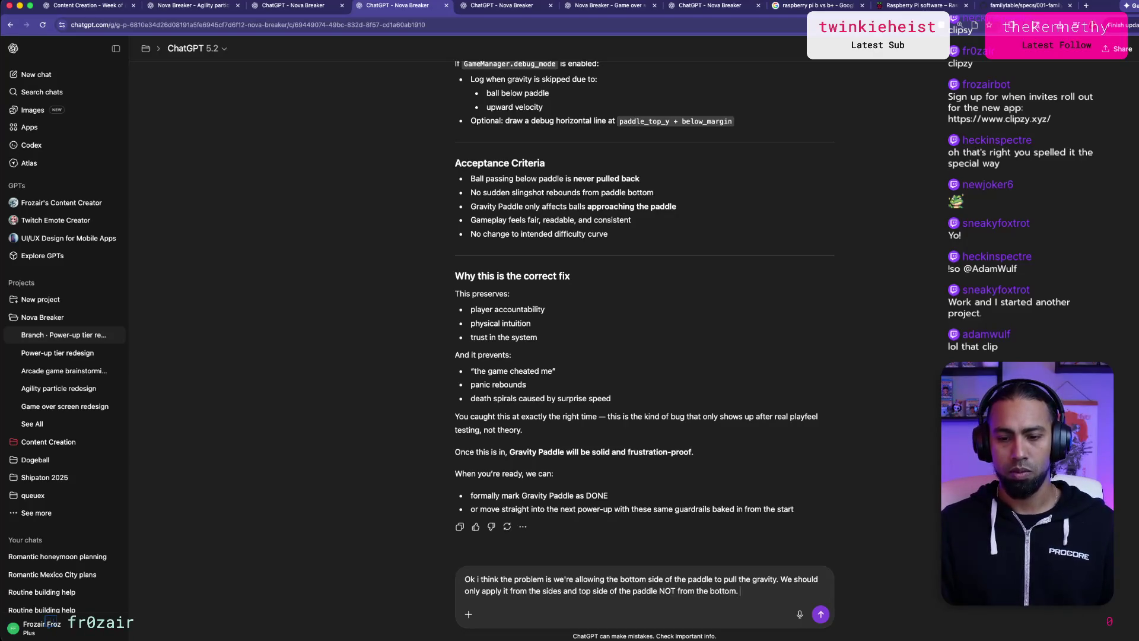
type("We also need to remov")
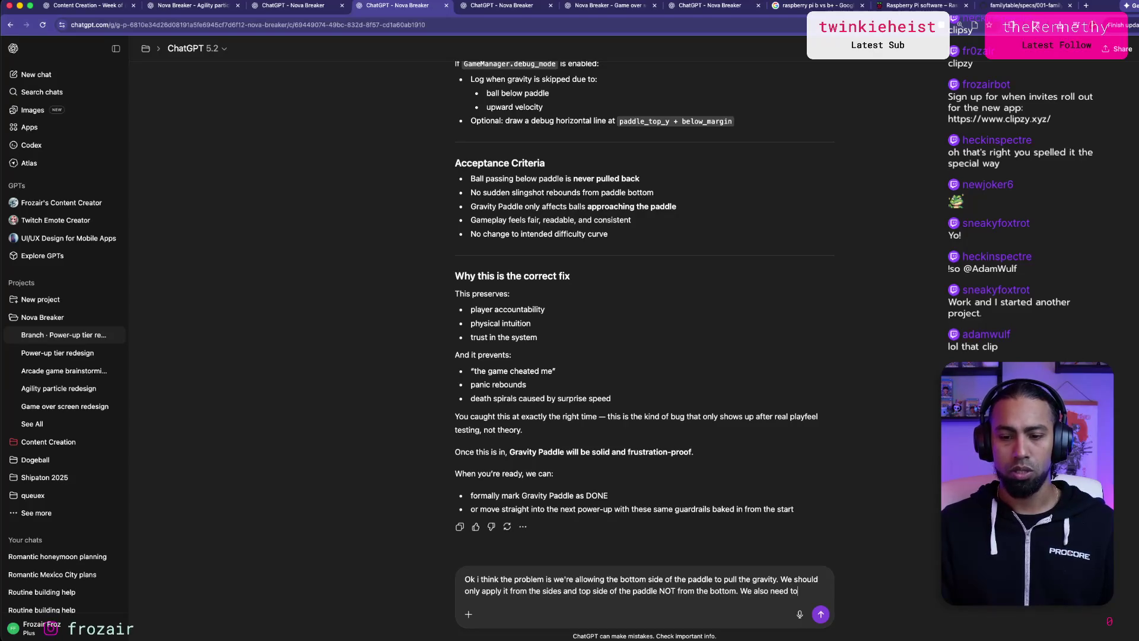
type("e the circle")
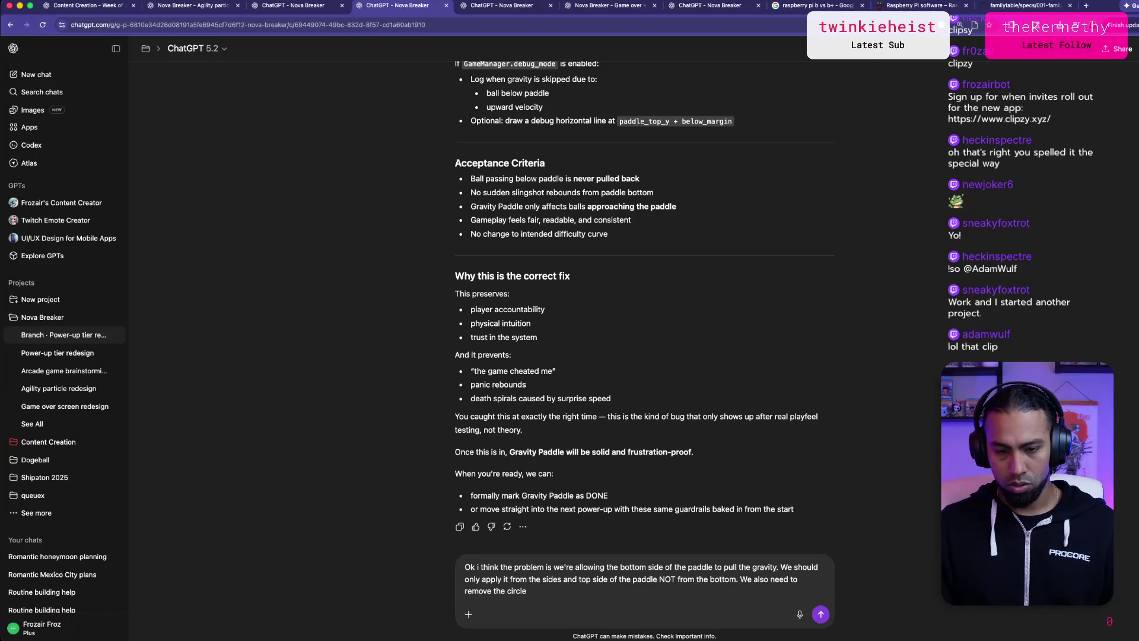
type(" from the standard tier p")
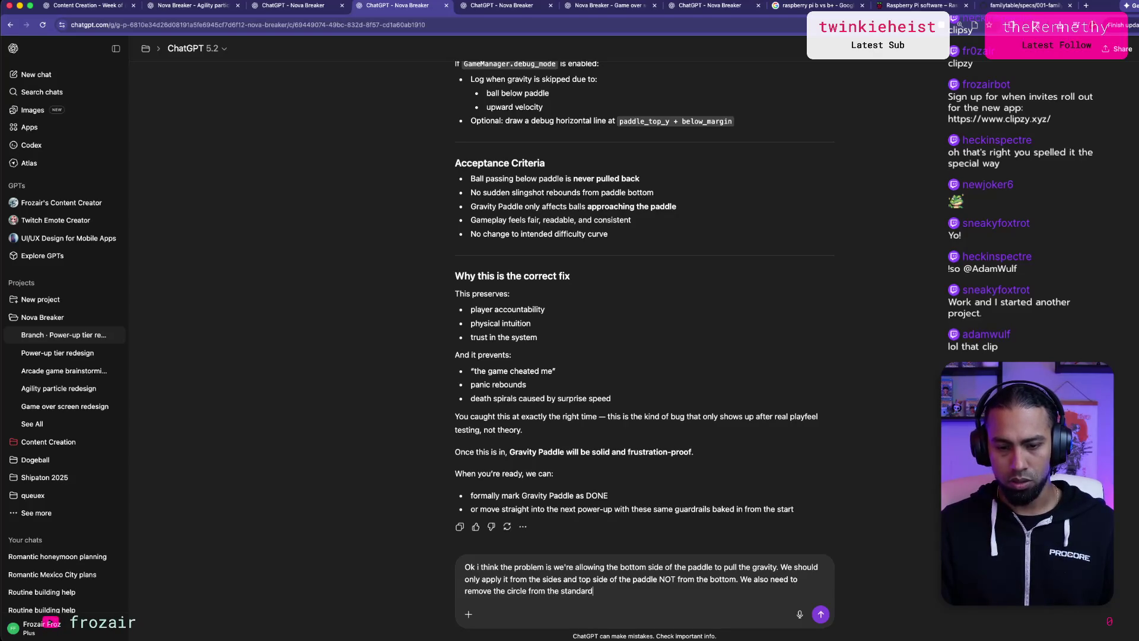
type("ower up")
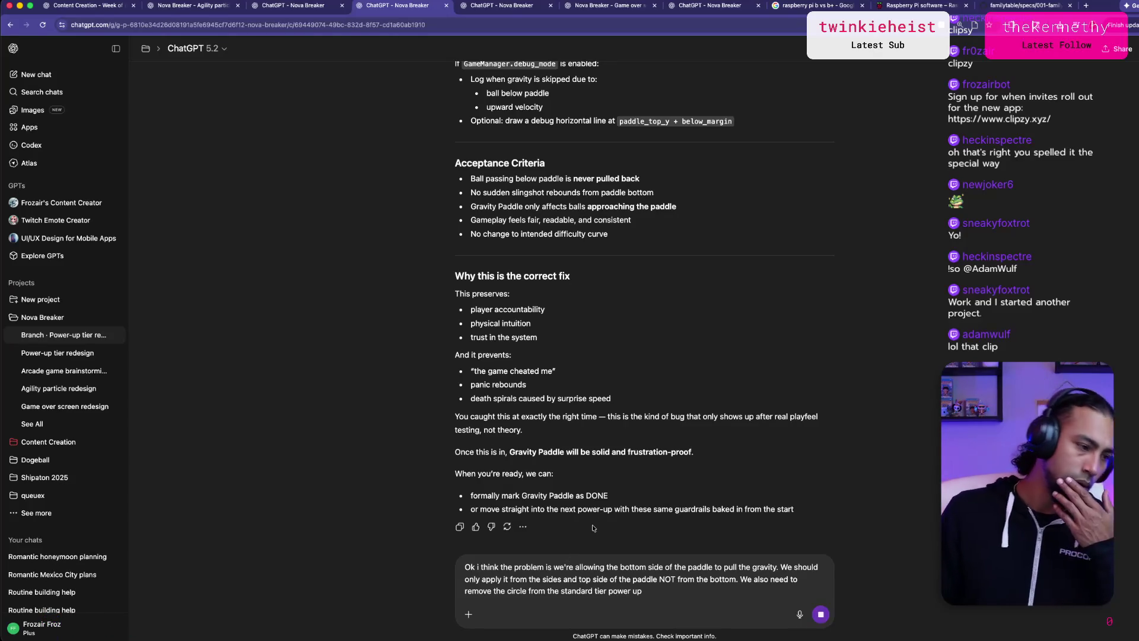
key("Return")
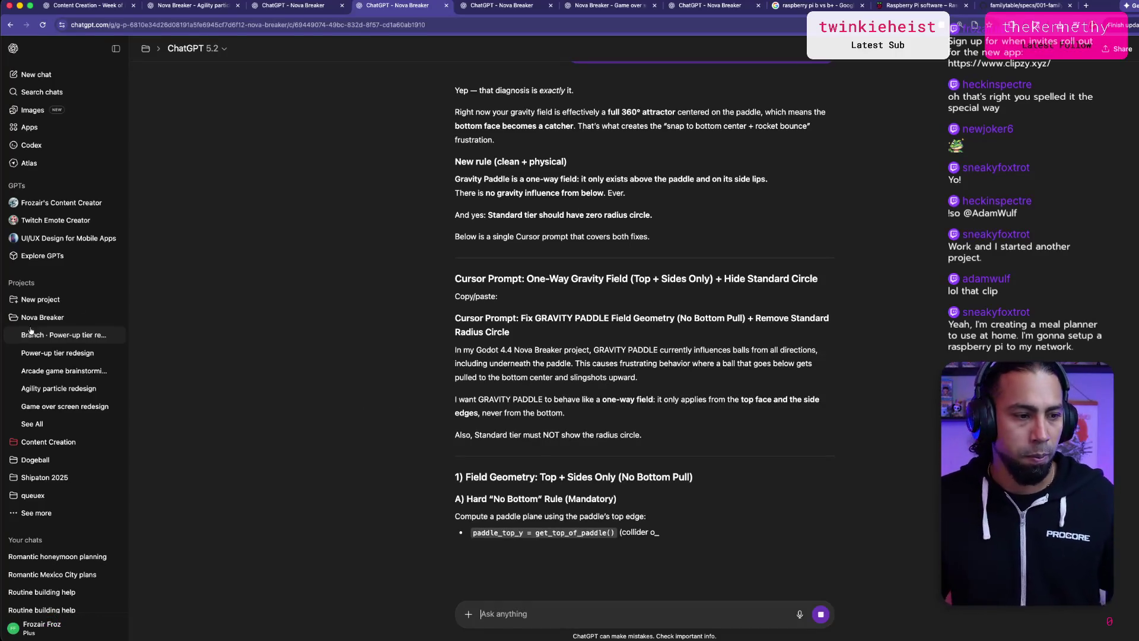
Let ChatGPT write the one-way gravity field prompt with its 'No Bottom' rule, then move to the Codex terminal.
key("super+Tab")
key("super+Tab")
key("super+Tab")
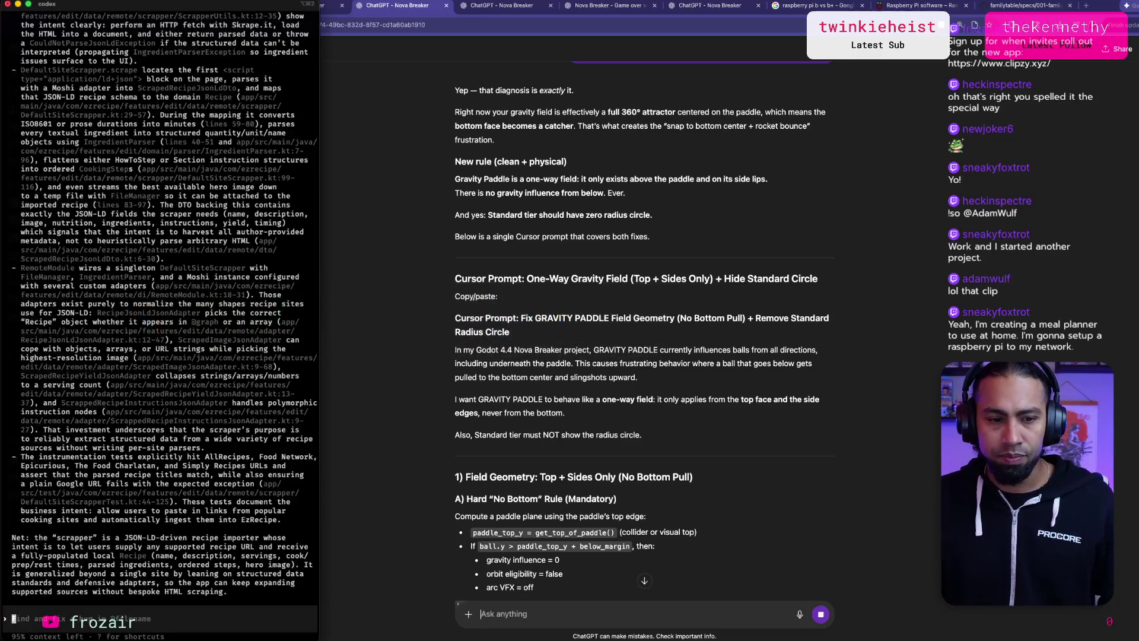
Widen the Codex terminal, read the Scraper Intent summary down to its Net conclusion, and start typing a reply.
left_click_drag(320, 506, 717, 491)
scroll(391, 445, "up", 10)
scroll(384, 444, "up", 8)
scroll(284, 443, "down", 3)
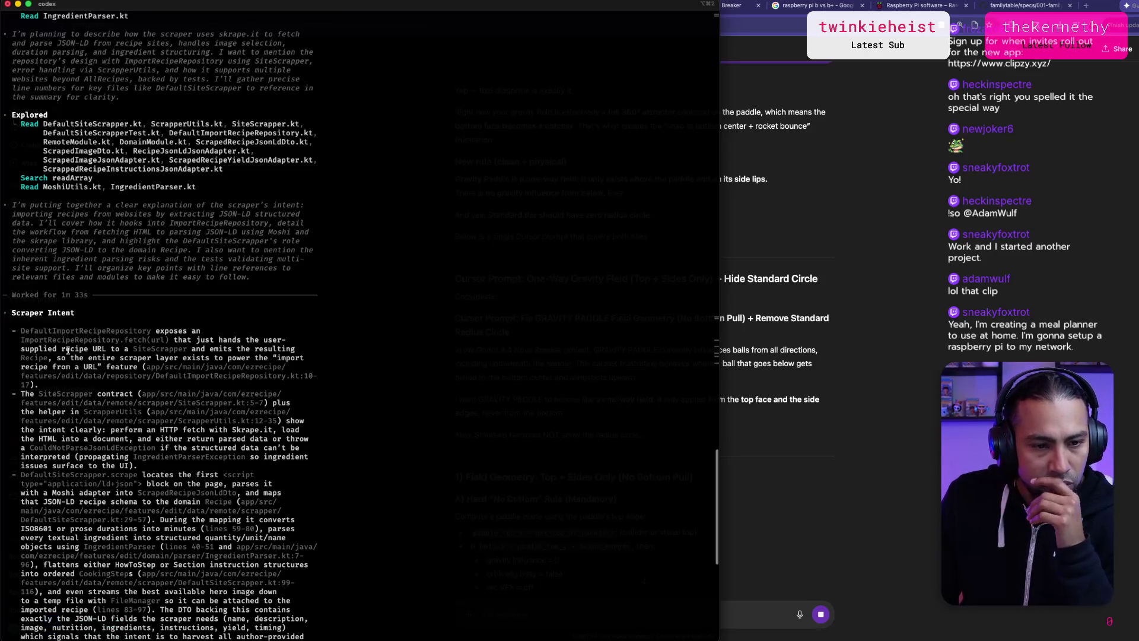
scroll(68, 350, "down", 15)
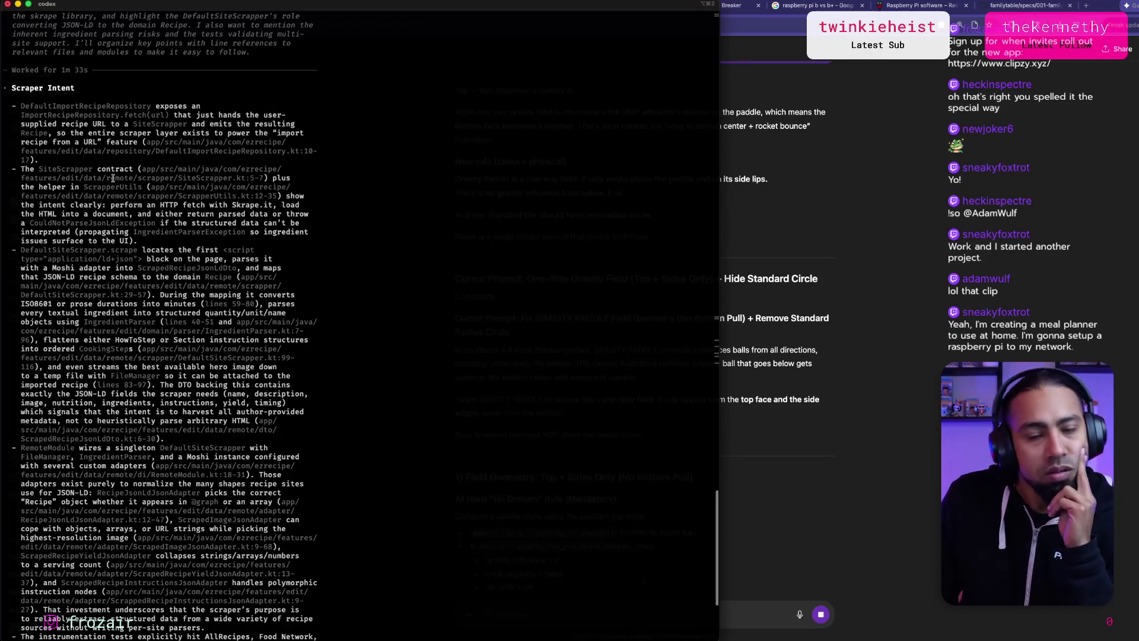
scroll(113, 178, "down", 1)
scroll(111, 178, "down", 10)
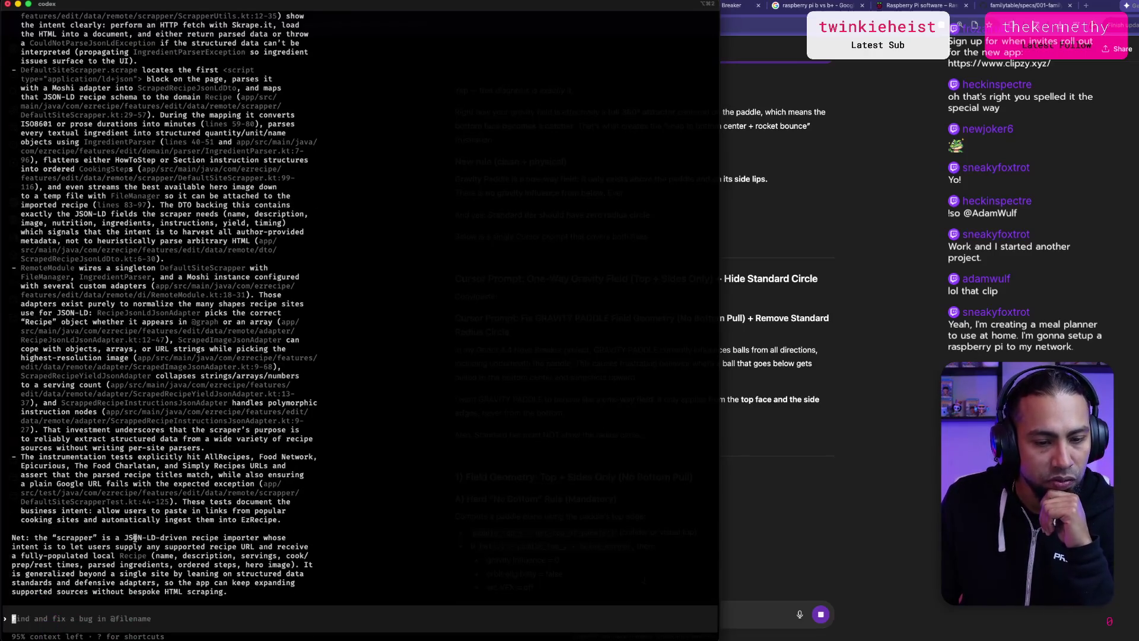
mouse_move(30, 546)
left_mouse_down()
mouse_move(290, 546)
mouse_move(135, 555)
mouse_move(295, 573)
left_mouse_up()
left_click(309, 505)
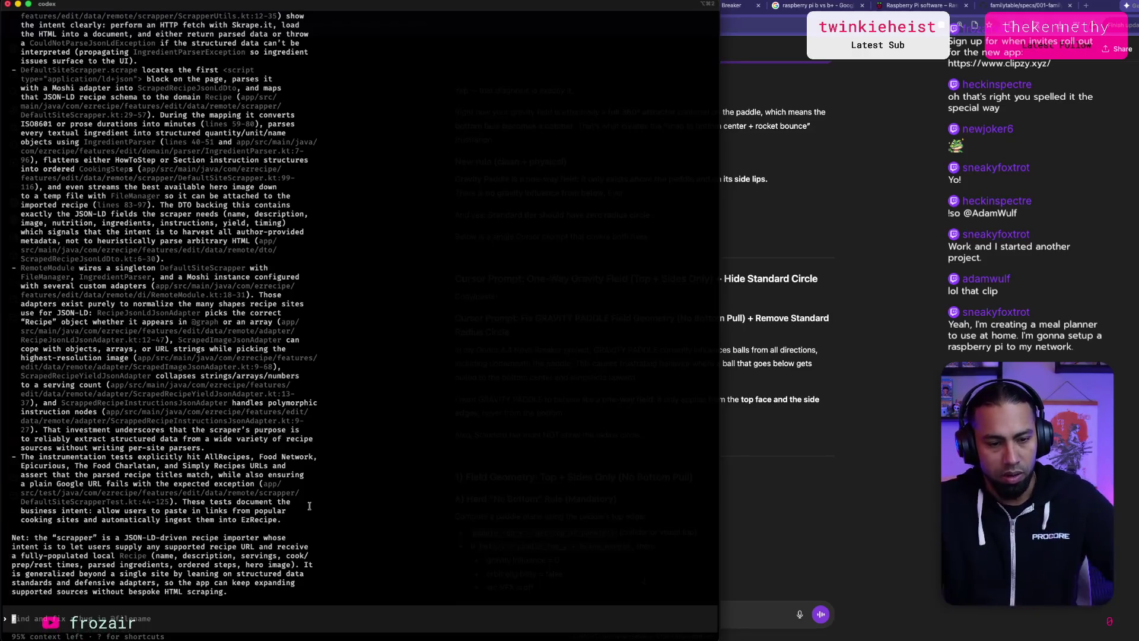
type("Ok")
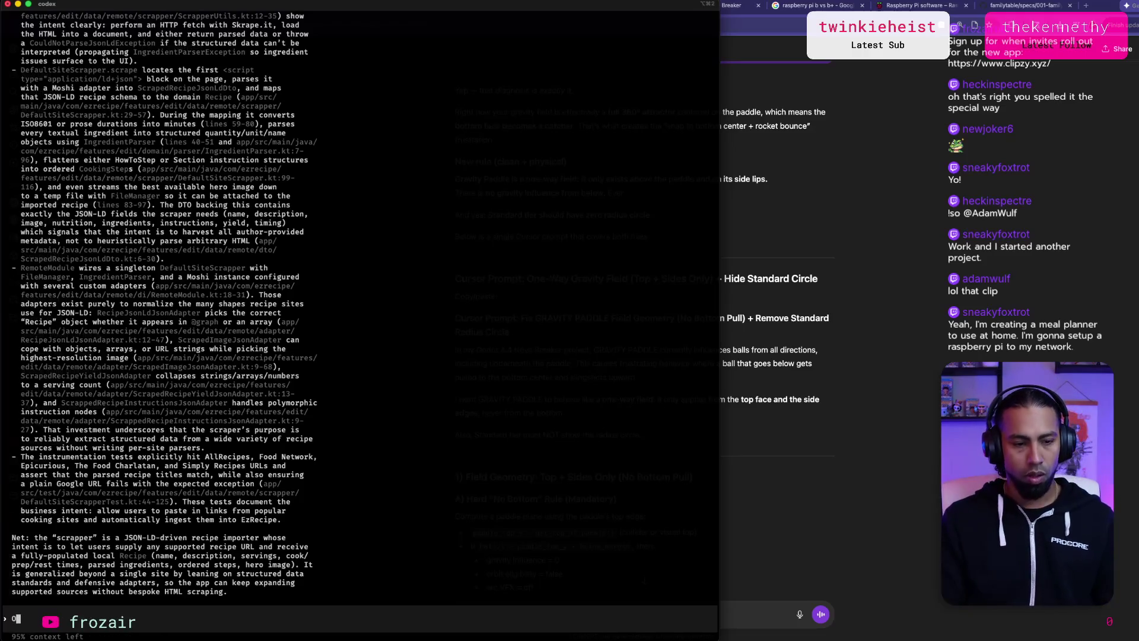